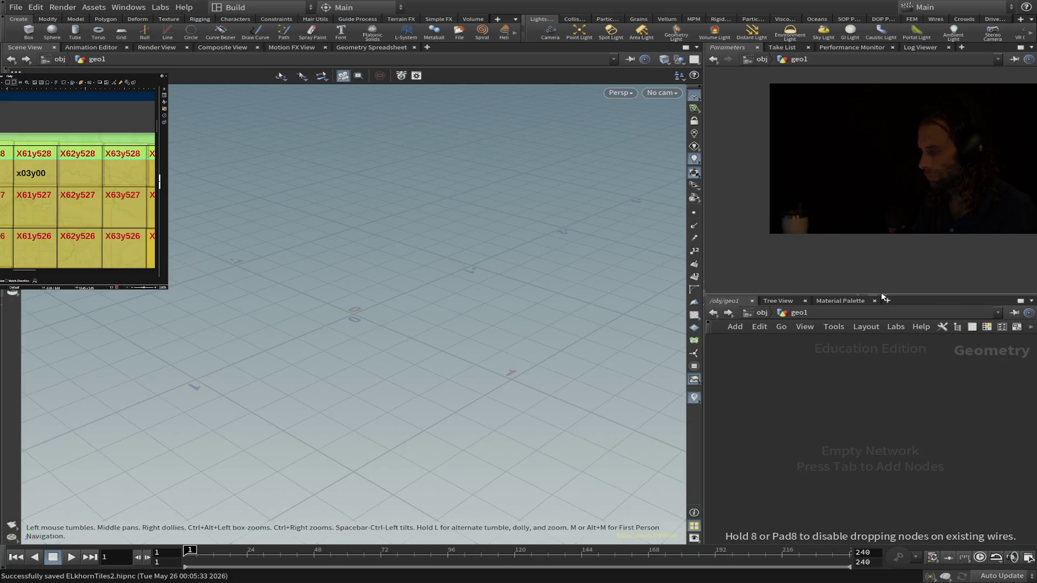
Step: Place a HeightField File node in geo1 that loads the heightmap tile image
click(890, 407)
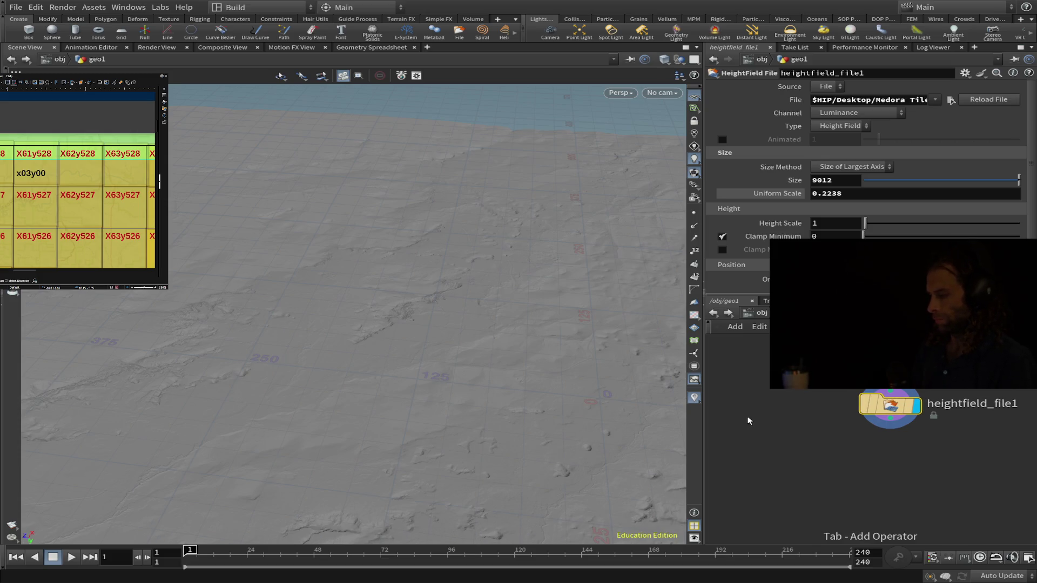
Step: Add a HeightField node, heightfield1, beside heightfield_file1, then look over the terrain
key(Tab)
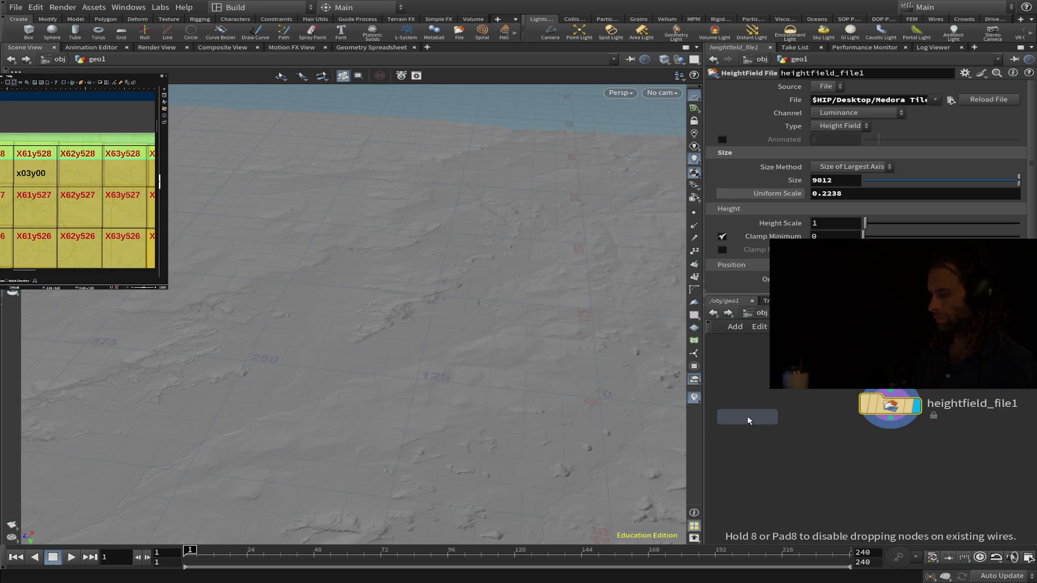
text(heightfield)
key(Return)
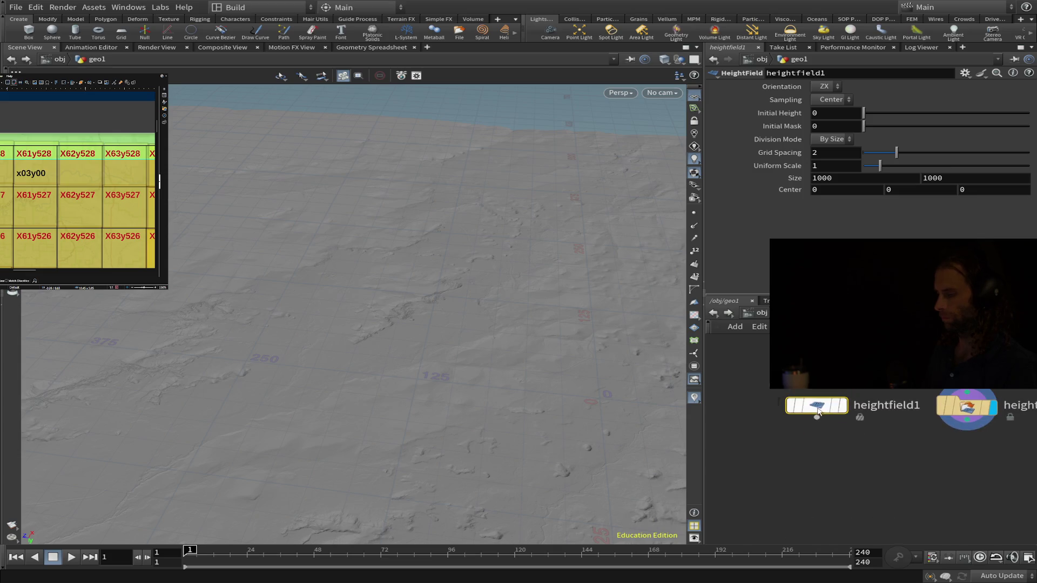
drag(816, 406, 790, 412)
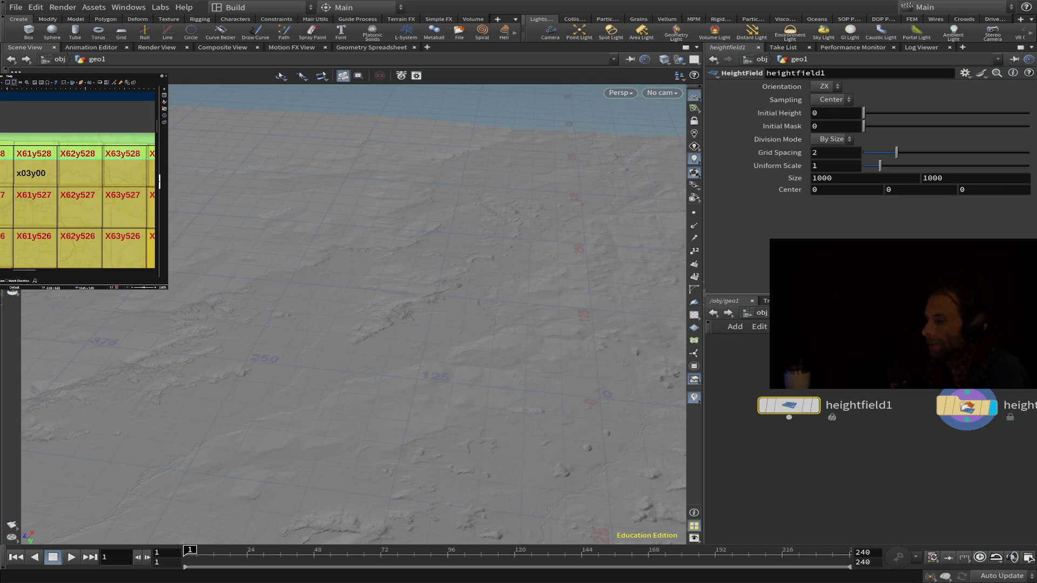
middle_drag(390, 319, 381, 314)
mouse_move(410, 416)
mouse_down()
mouse_move(451, 324)
mouse_move(430, 375)
mouse_move(320, 403)
mouse_move(266, 452)
mouse_up()
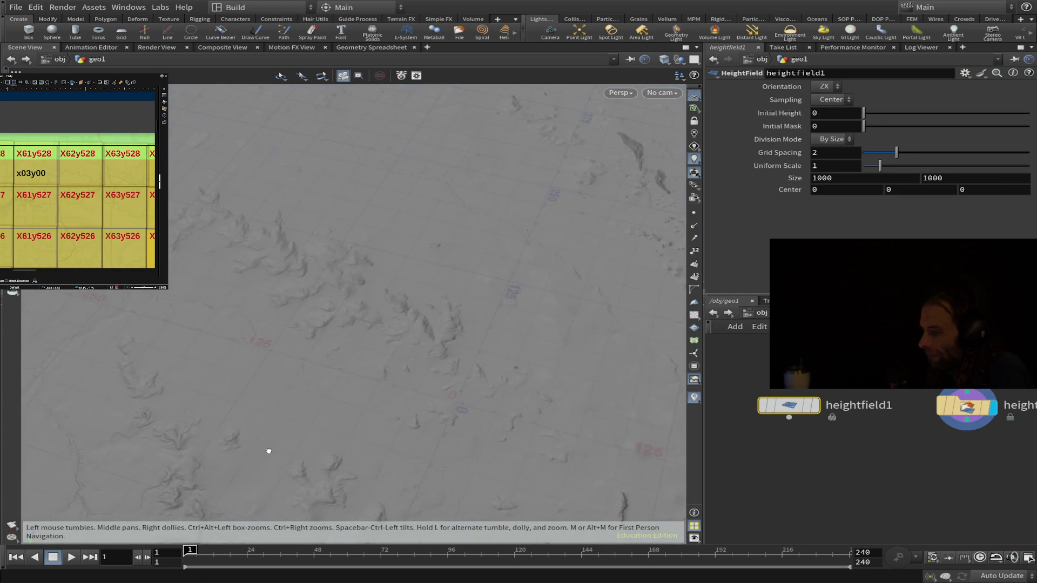
mouse_move(359, 358)
mouse_down()
mouse_move(274, 200)
mouse_move(484, 371)
mouse_move(614, 282)
mouse_up()
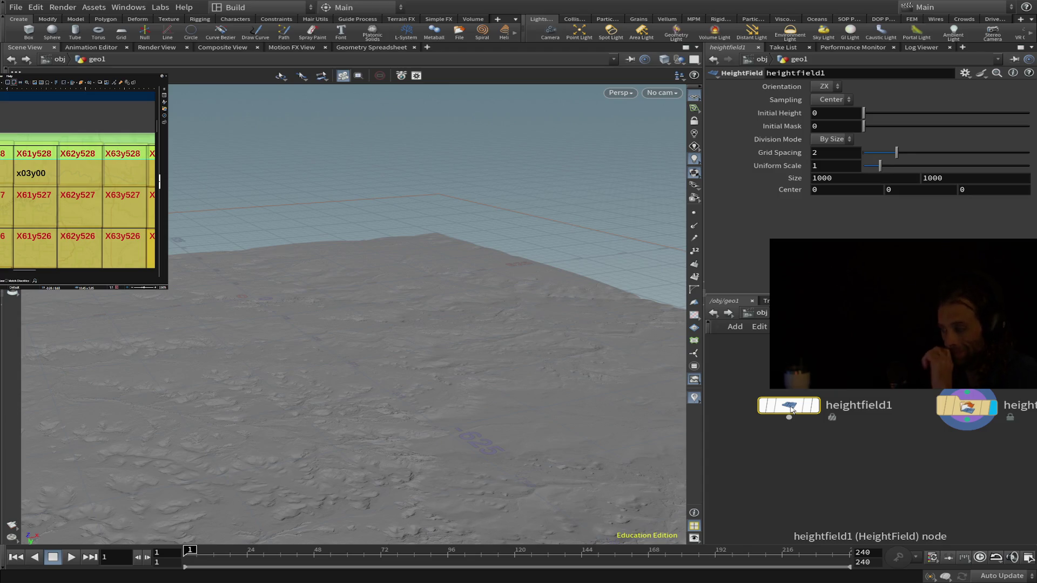
Step: Set heightfield1 to By Axis division with 2049 grid samples and size 2017 × 2017
click(834, 142)
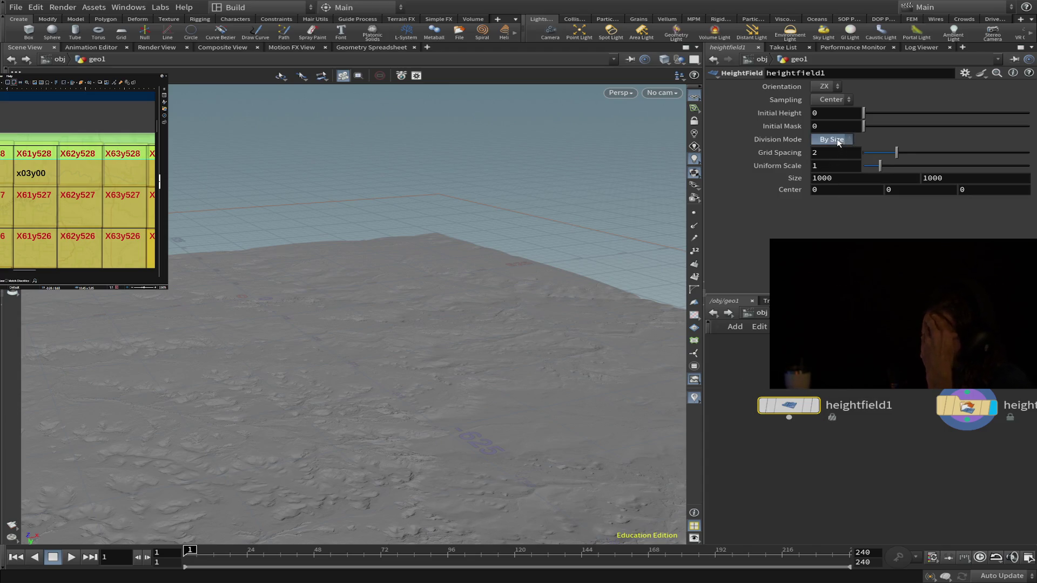
click(832, 138)
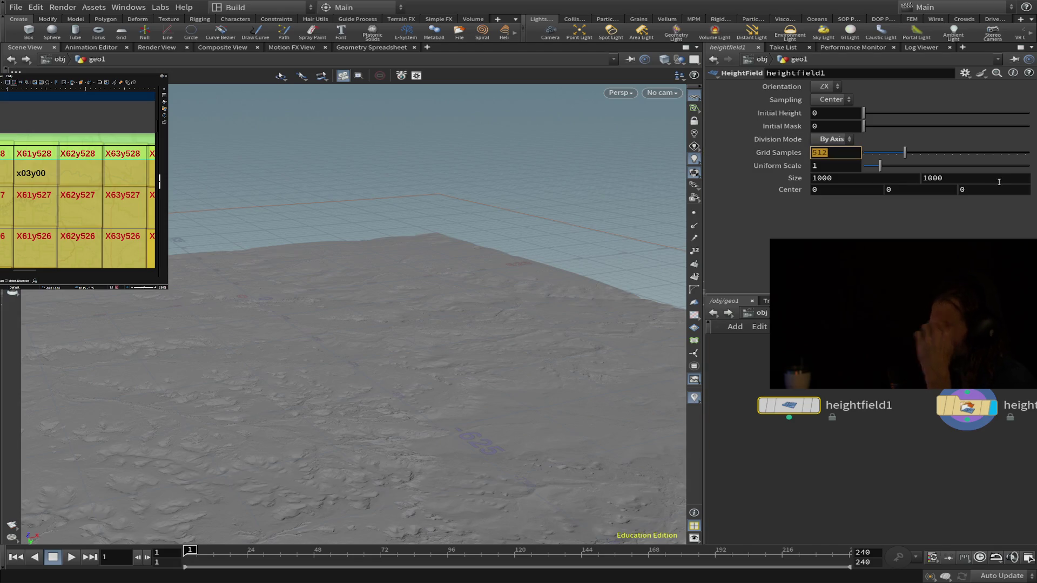
text(40)
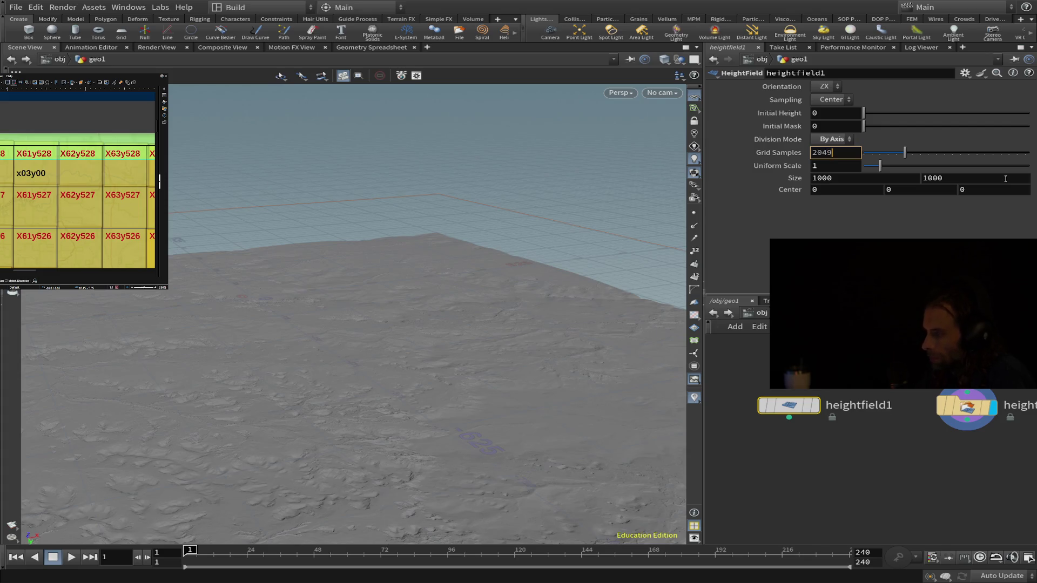
key(Return)
click(857, 181)
text(2017)
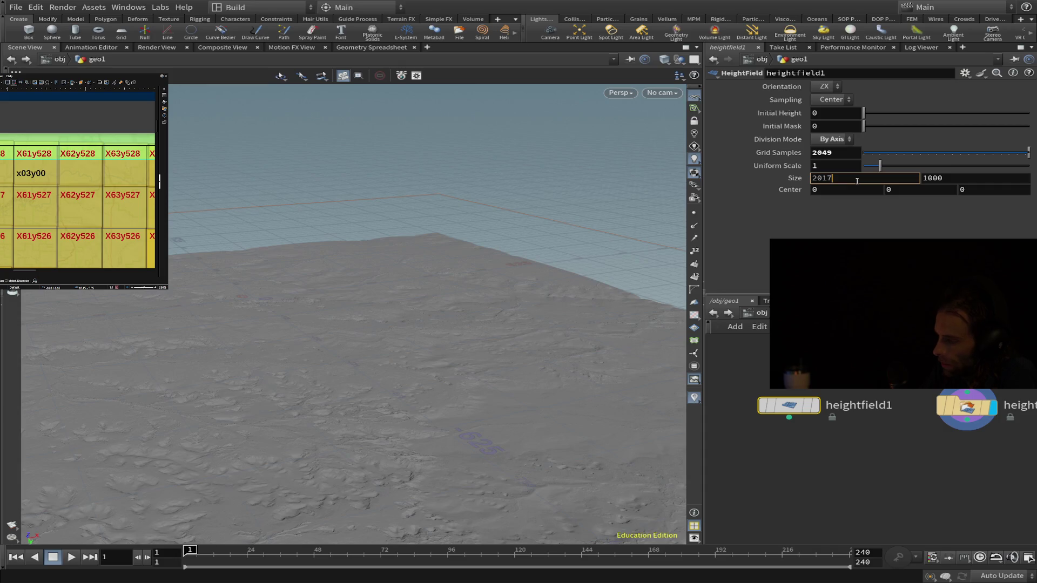
key(Tab)
text(2017)
key(Tab)
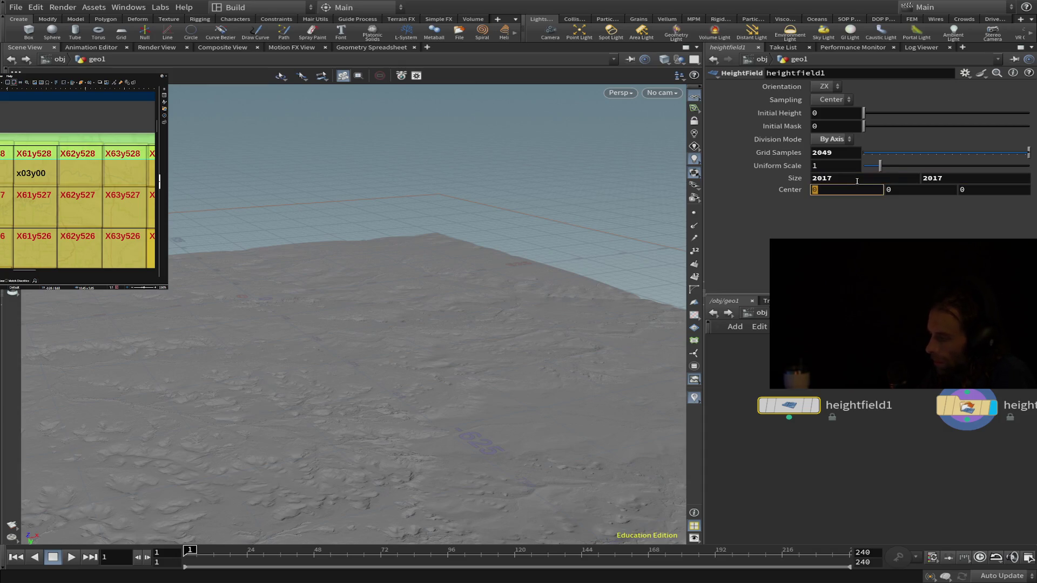
click(876, 484)
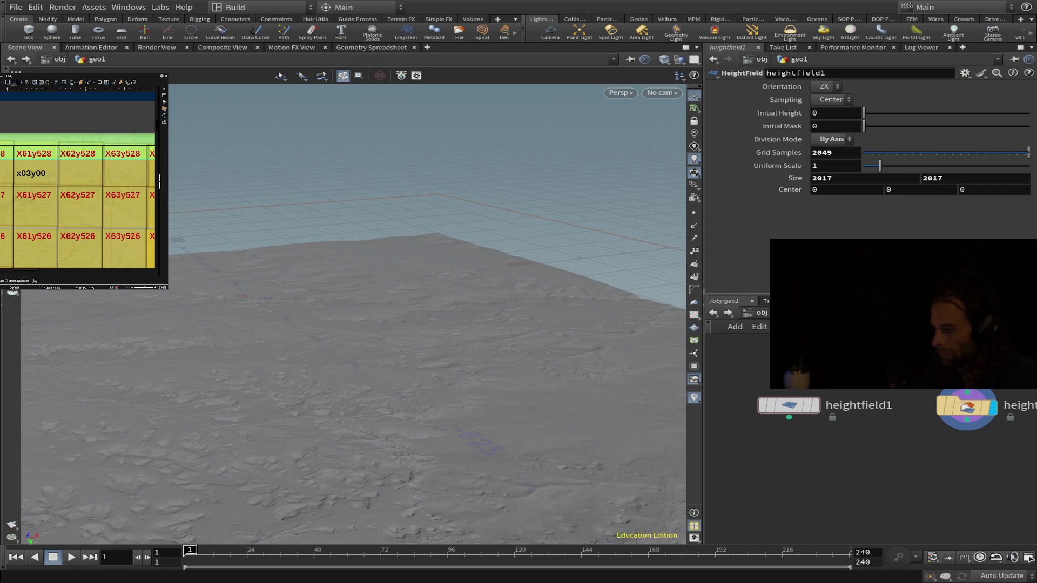
Step: Add a HeightField Project node fed by heightfield1 (input 1) and heightfield_file1 (input 2)
click(842, 482)
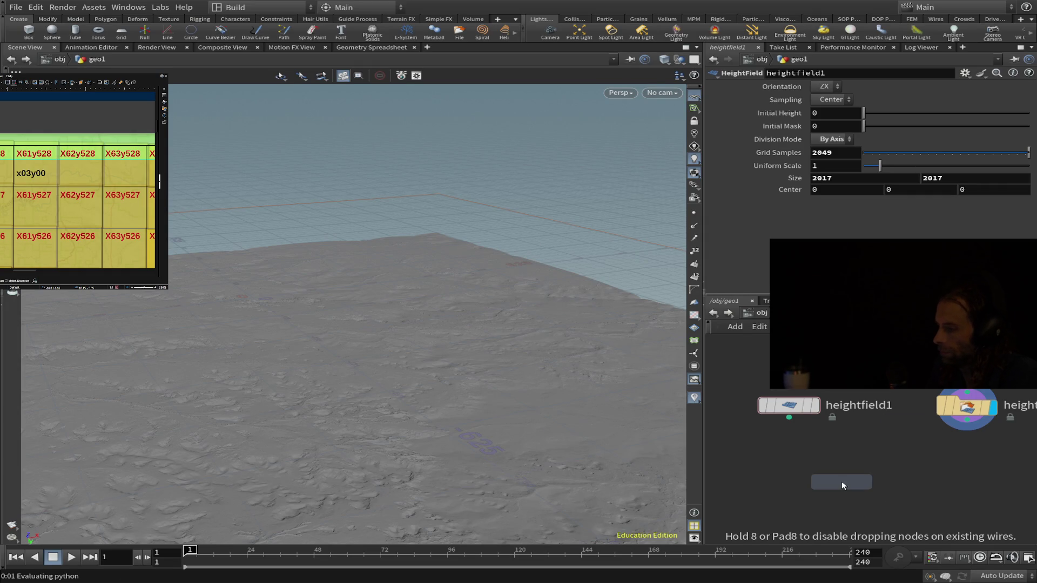
mouse_move(846, 478)
mouse_down()
mouse_move(868, 461)
mouse_move(789, 417)
mouse_up()
mouse_move(844, 455)
click(969, 414)
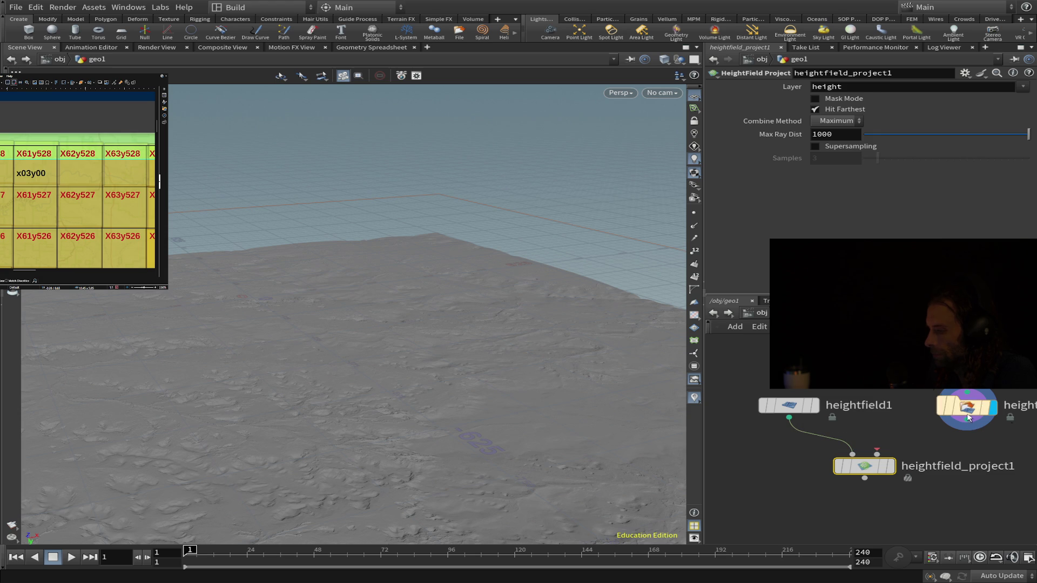
drag(967, 421, 876, 454)
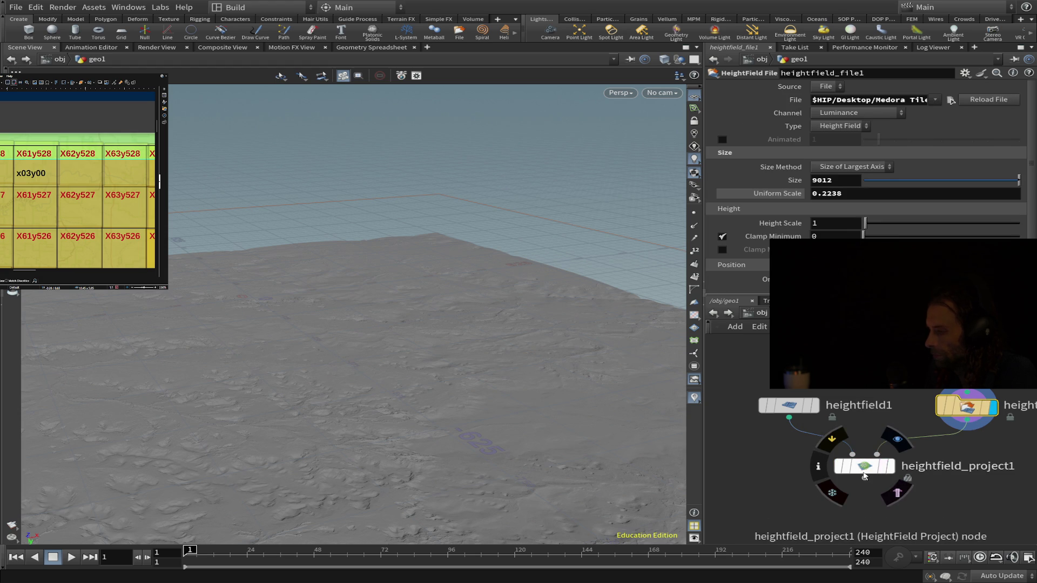
click(864, 468)
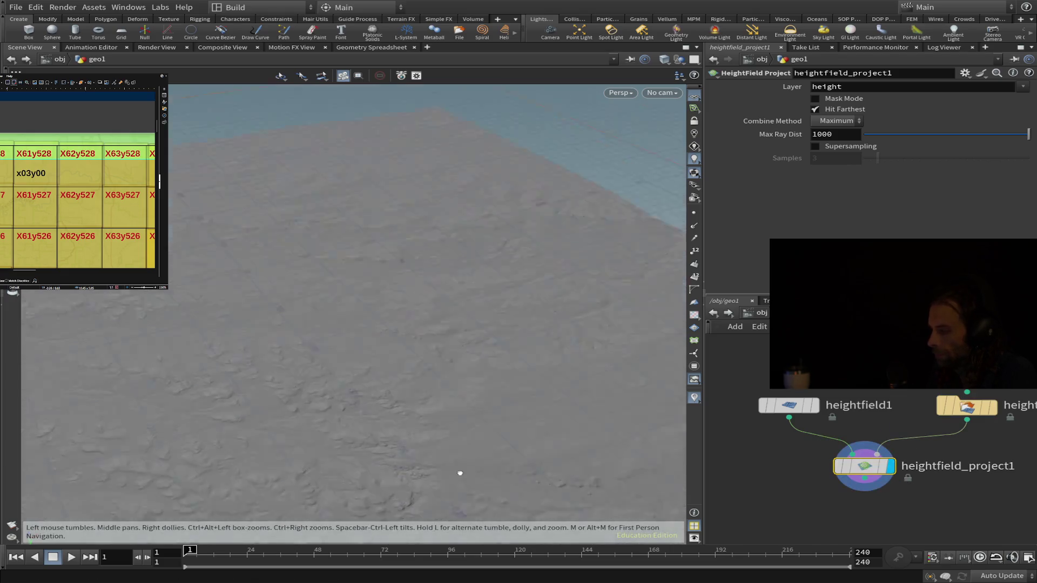
Step: Orbit the viewport to inspect the projected terrain from a low angle
scroll(459, 473, down, 5)
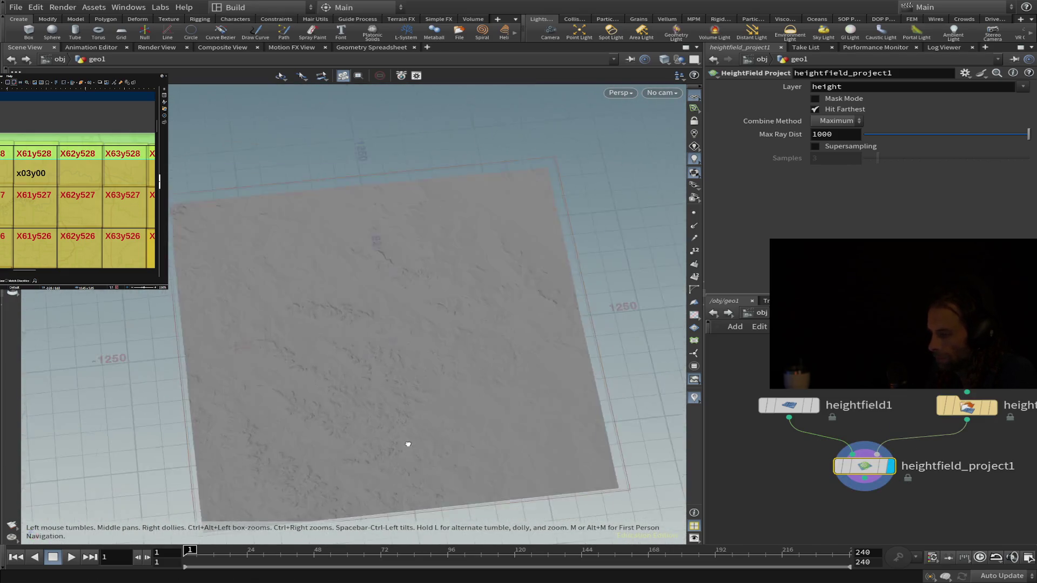
mouse_move(408, 444)
mouse_down()
mouse_move(379, 248)
mouse_move(479, 146)
mouse_up()
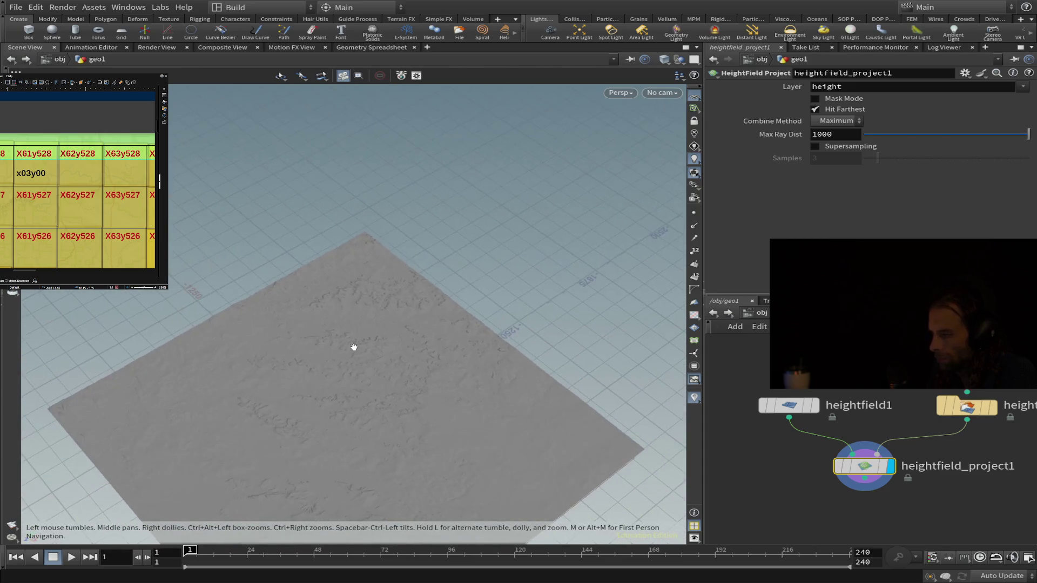
scroll(354, 347, up, 10)
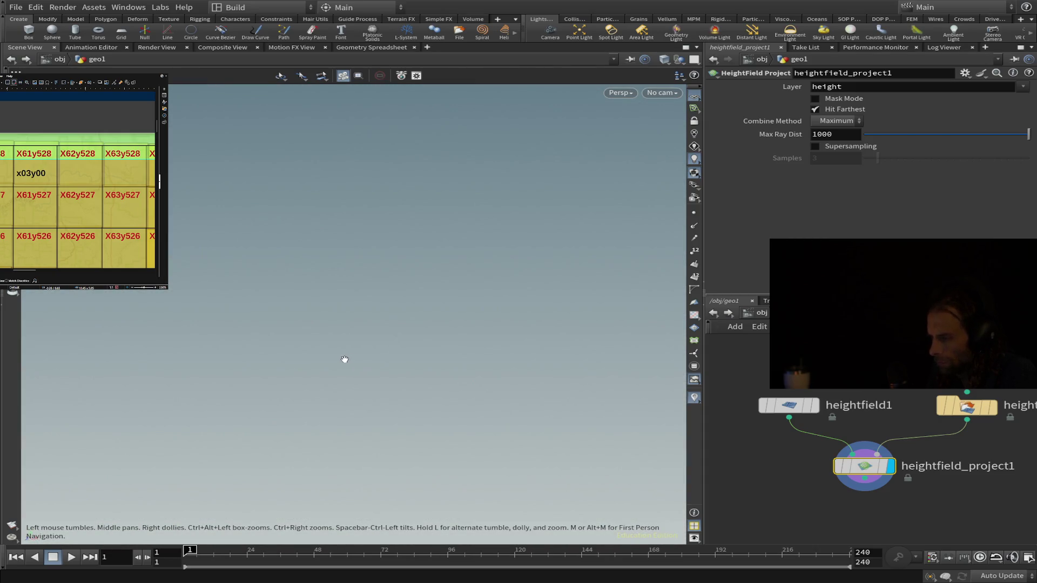
scroll(420, 362, down, 10)
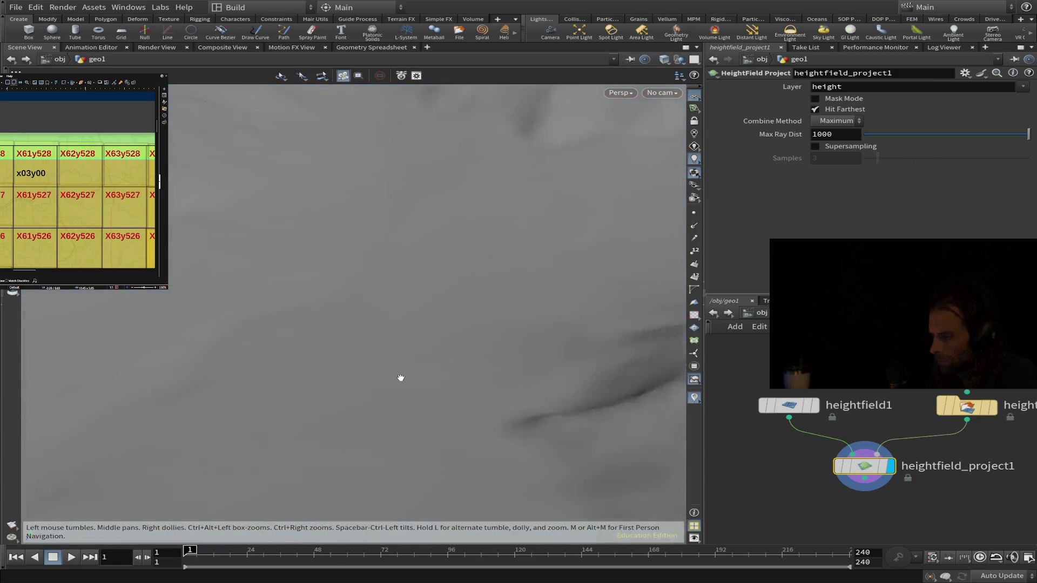
mouse_move(401, 377)
mouse_down()
mouse_move(475, 370)
mouse_move(558, 324)
mouse_move(493, 428)
mouse_move(480, 375)
mouse_move(338, 345)
mouse_move(280, 362)
mouse_move(341, 423)
mouse_move(463, 452)
mouse_move(463, 400)
mouse_move(456, 539)
mouse_move(579, 417)
mouse_move(597, 347)
mouse_move(593, 285)
mouse_move(563, 331)
mouse_move(527, 435)
mouse_move(536, 479)
mouse_move(546, 433)
mouse_move(370, 308)
mouse_move(507, 444)
mouse_move(553, 398)
mouse_move(553, 351)
mouse_move(586, 301)
mouse_up()
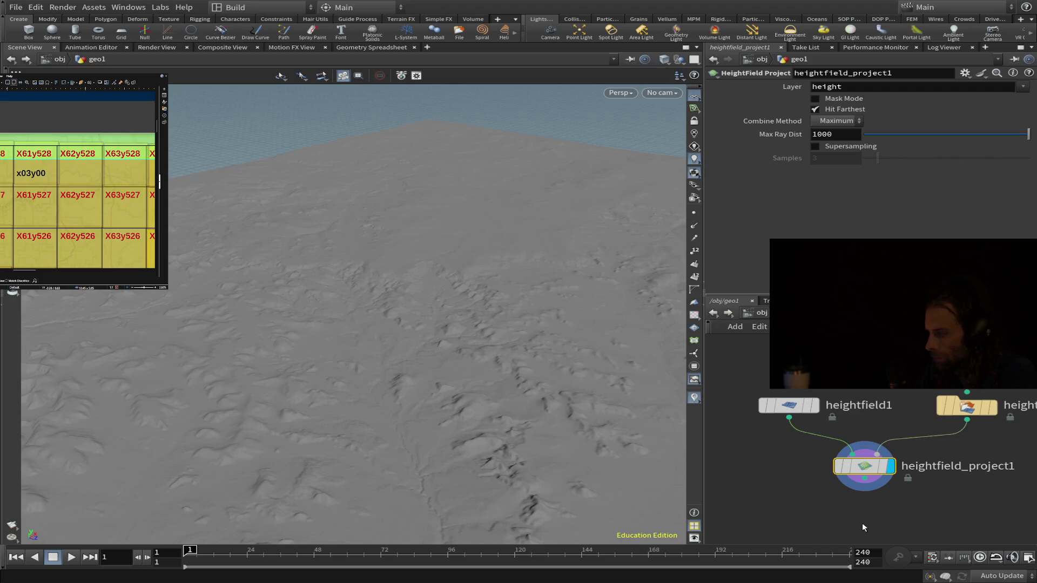
key(Tab)
key(Return)
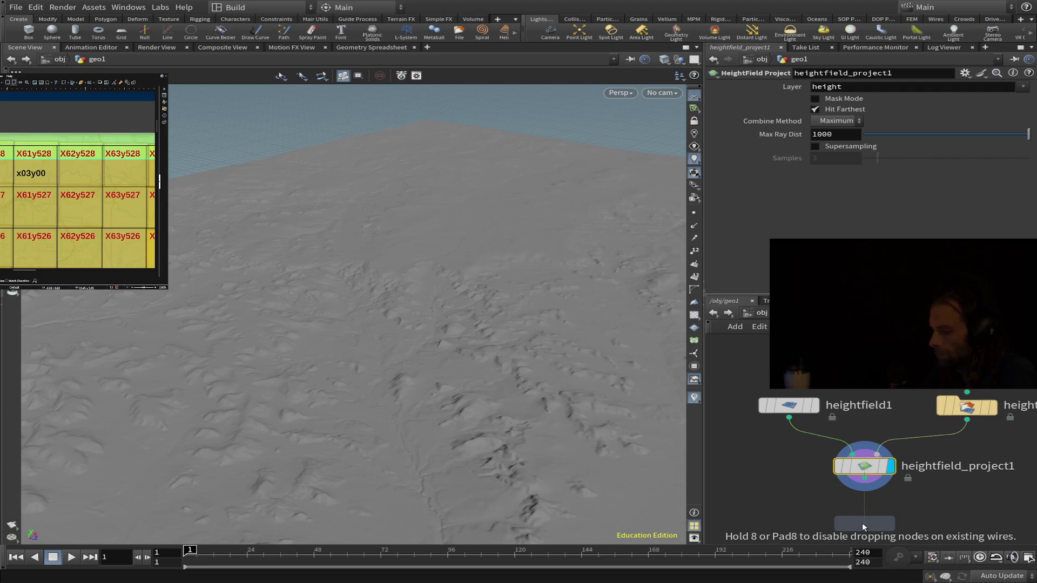
key(Escape)
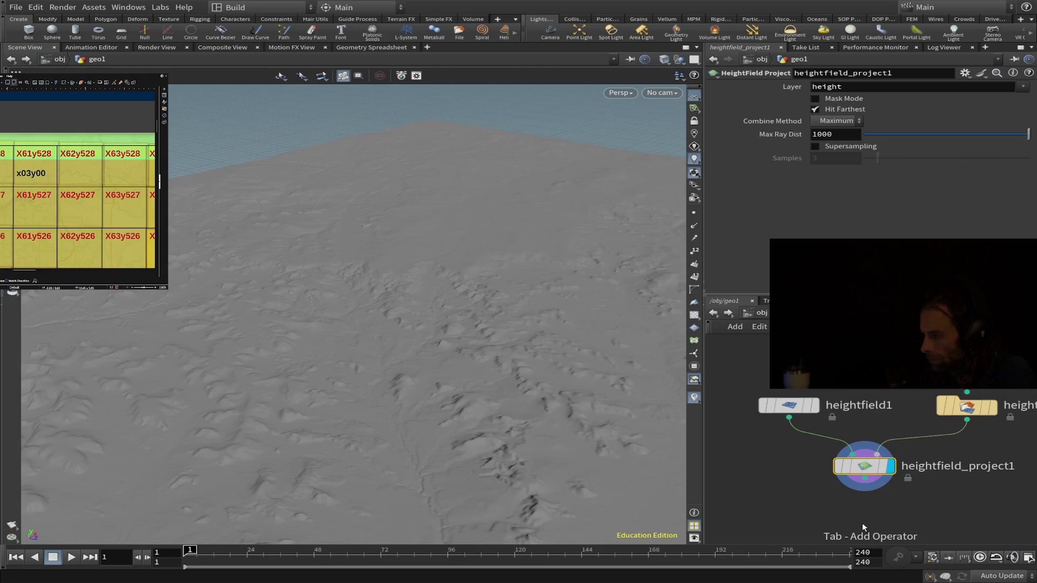
Step: Add a HeightField Remap node below the project node
key(Tab)
key(Return)
click(861, 522)
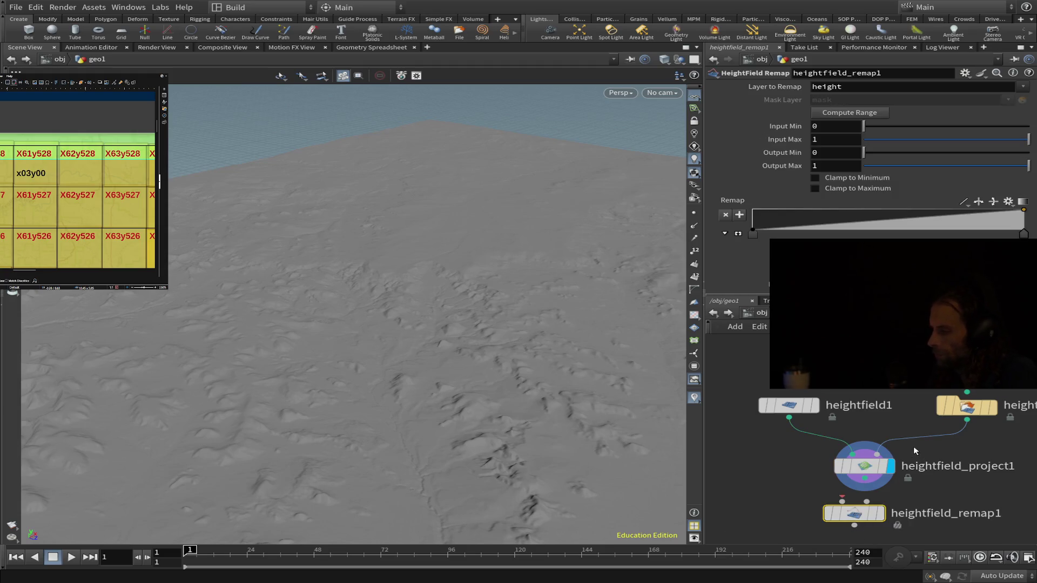
scroll(913, 446, down, 3)
middle_drag(888, 494, 840, 404)
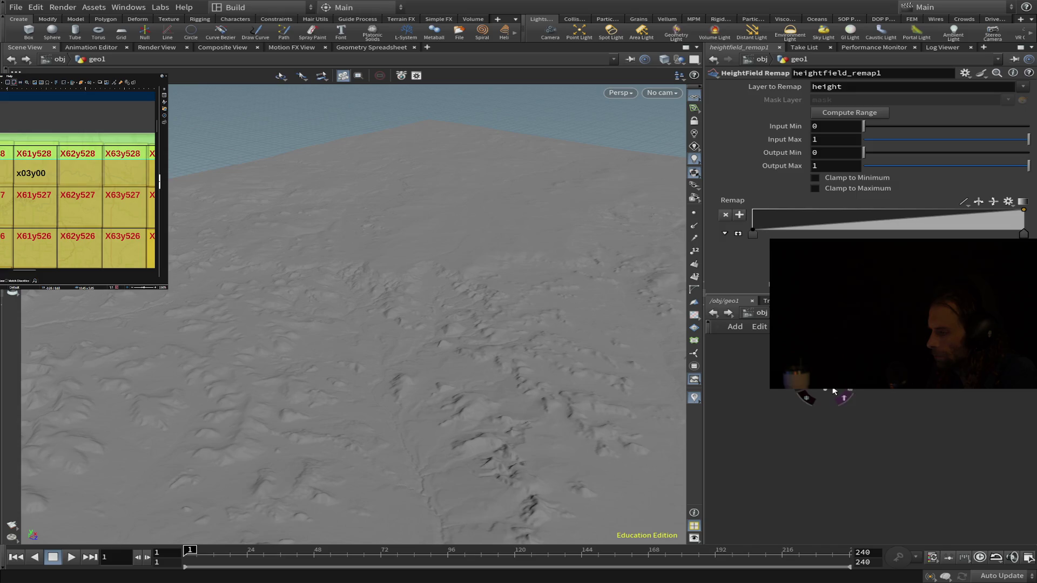
drag(840, 404, 840, 404)
click(831, 403)
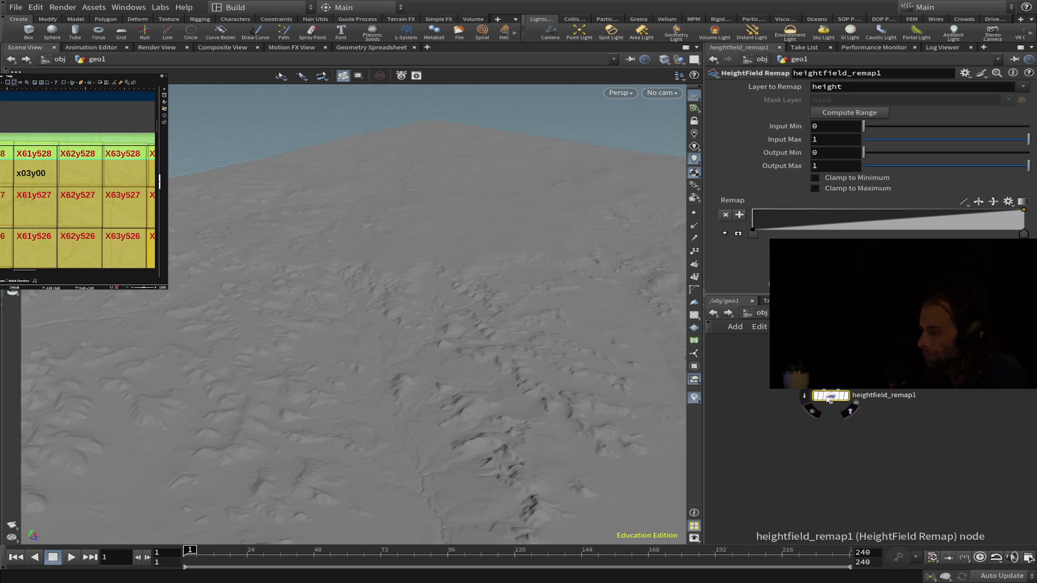
click(817, 453)
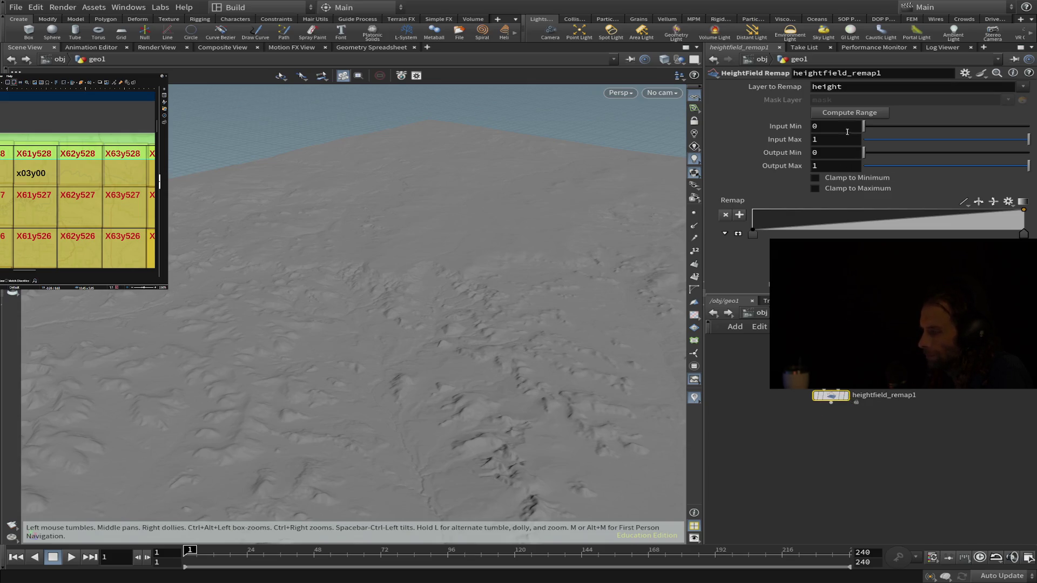
Step: Fill the remap input range from the terrain heights and set Output Min 0, Output Max 1
click(857, 112)
double_click(826, 152)
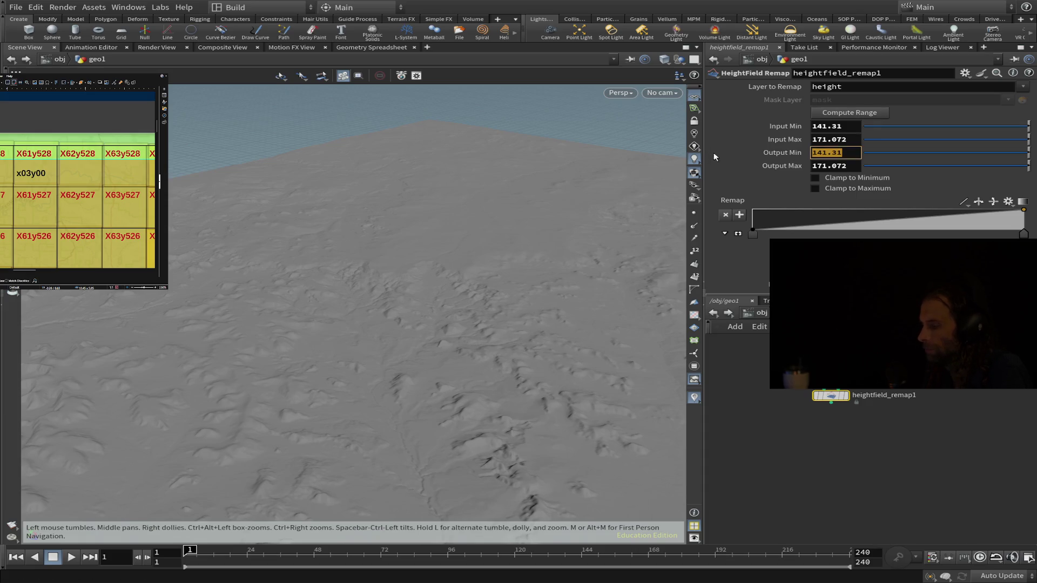
text(0)
key(Tab)
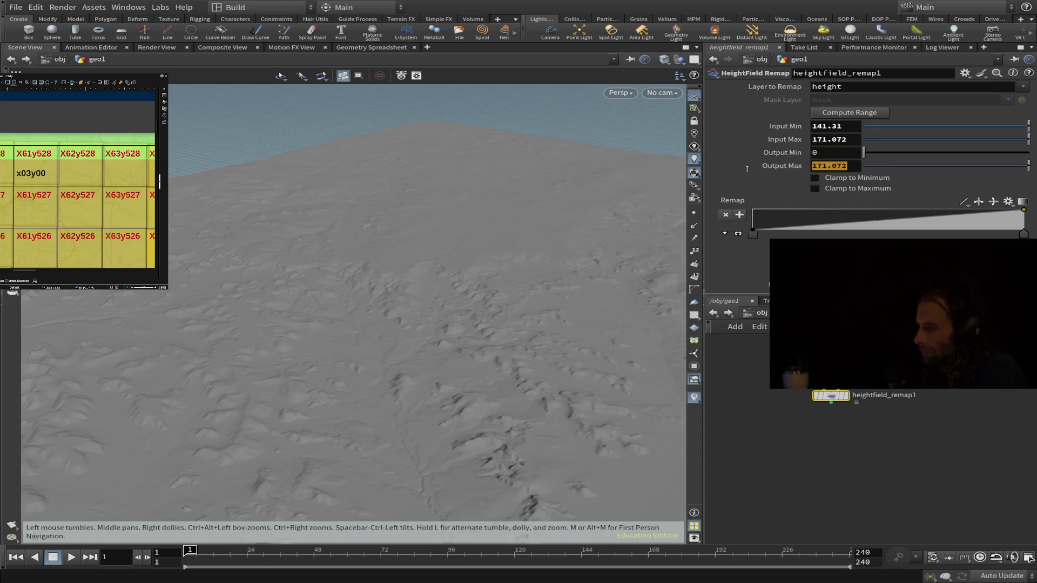
text(1)
key(Return)
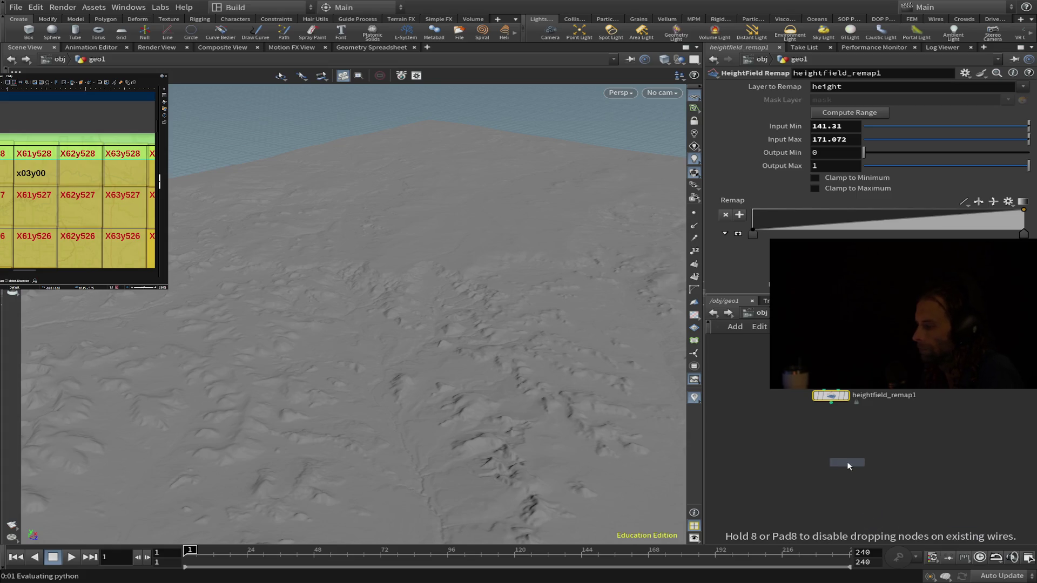
Step: Add a displayed HeightField Output below the remap, type 16b Fixed, with height in Red
click(829, 434)
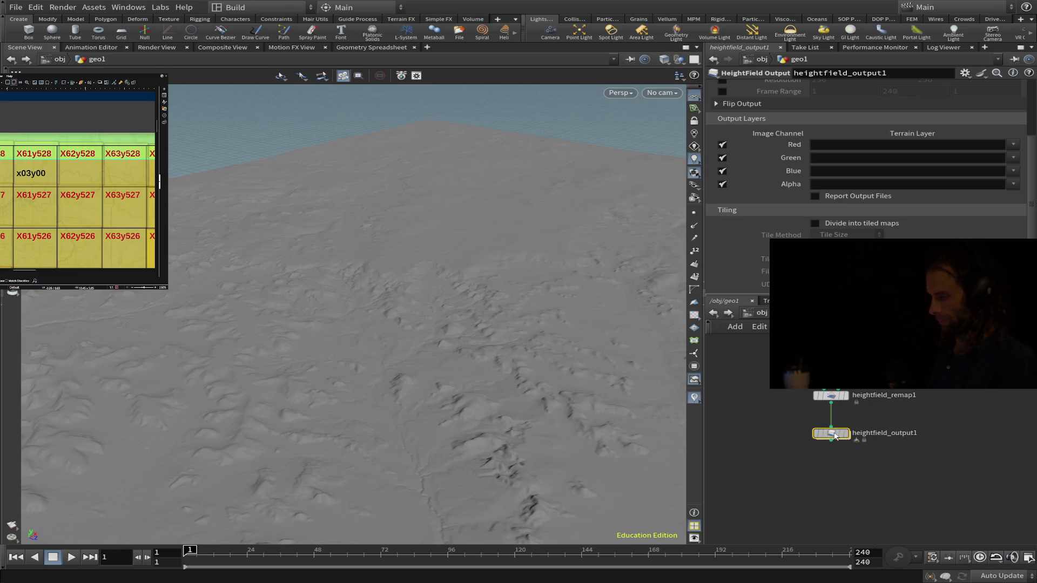
click(850, 421)
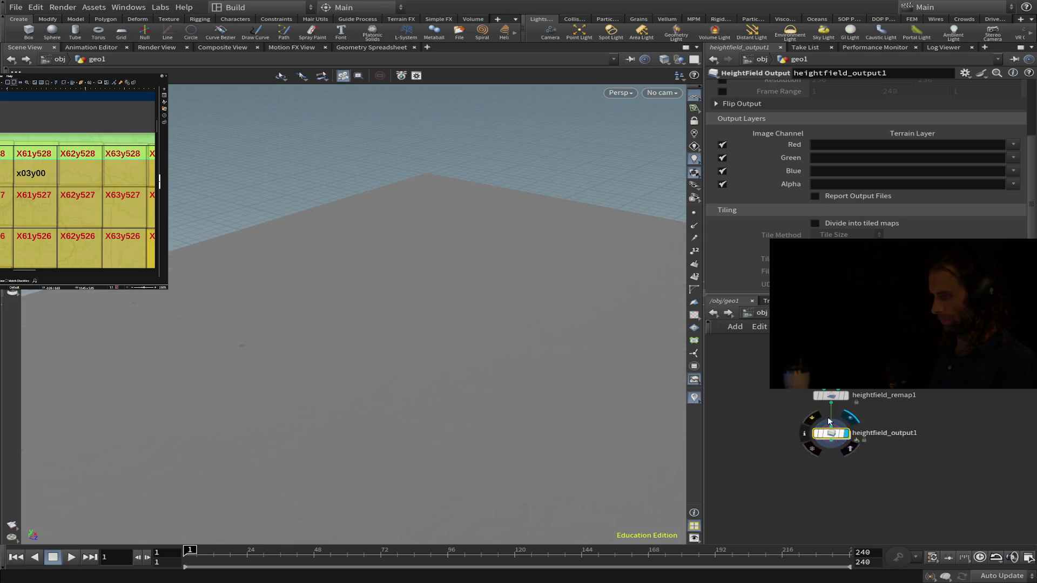
scroll(902, 135, up, 3)
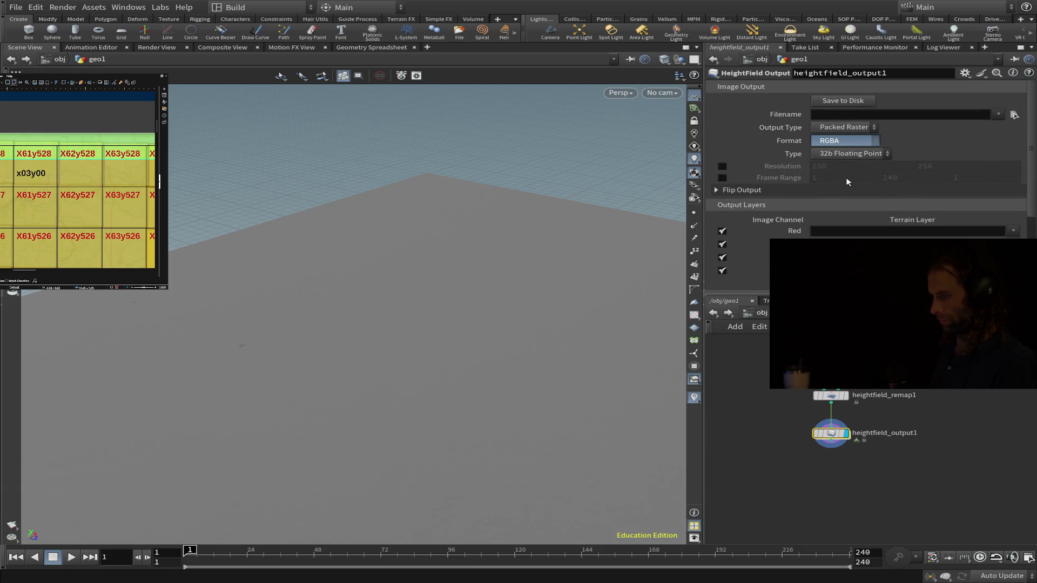
click(850, 154)
click(856, 166)
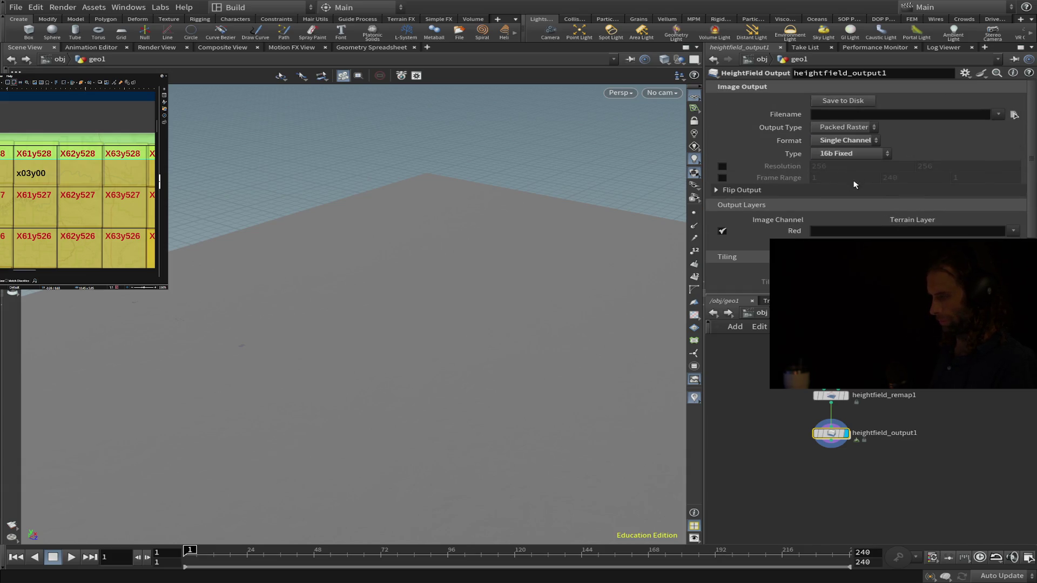
click(1012, 231)
click(1005, 243)
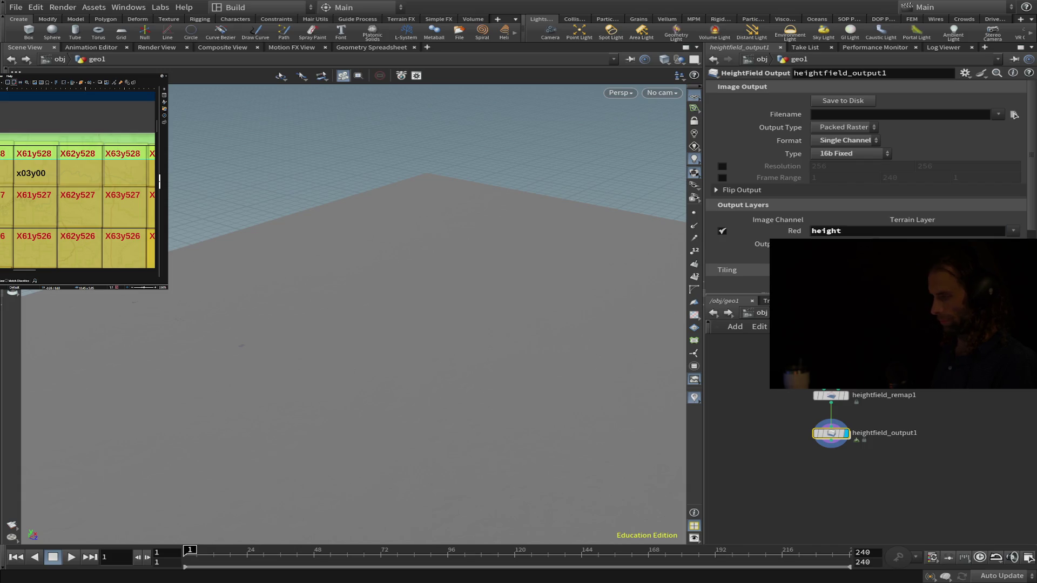
scroll(812, 144, down, 2)
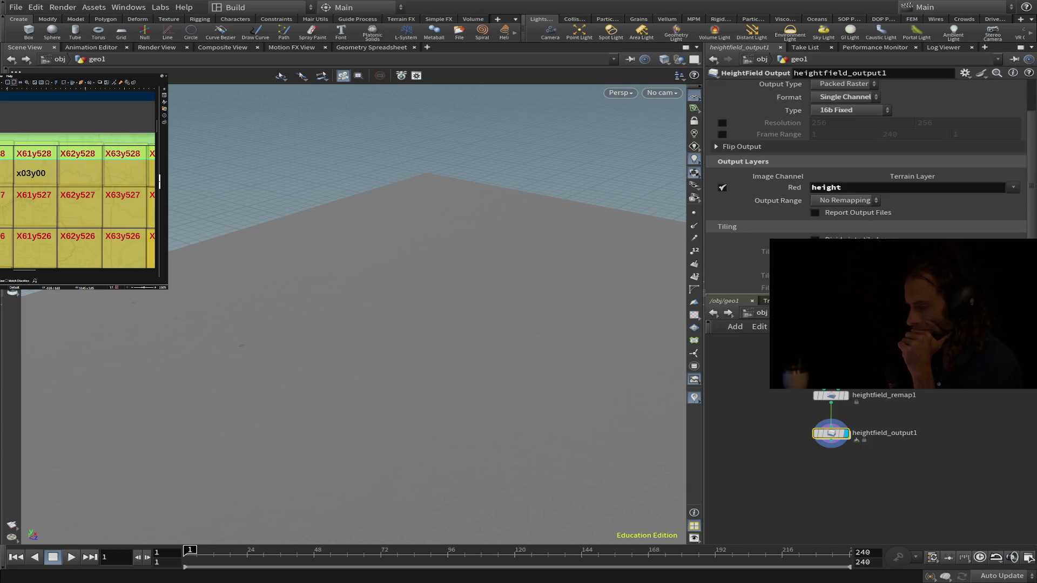
scroll(812, 144, up, 2)
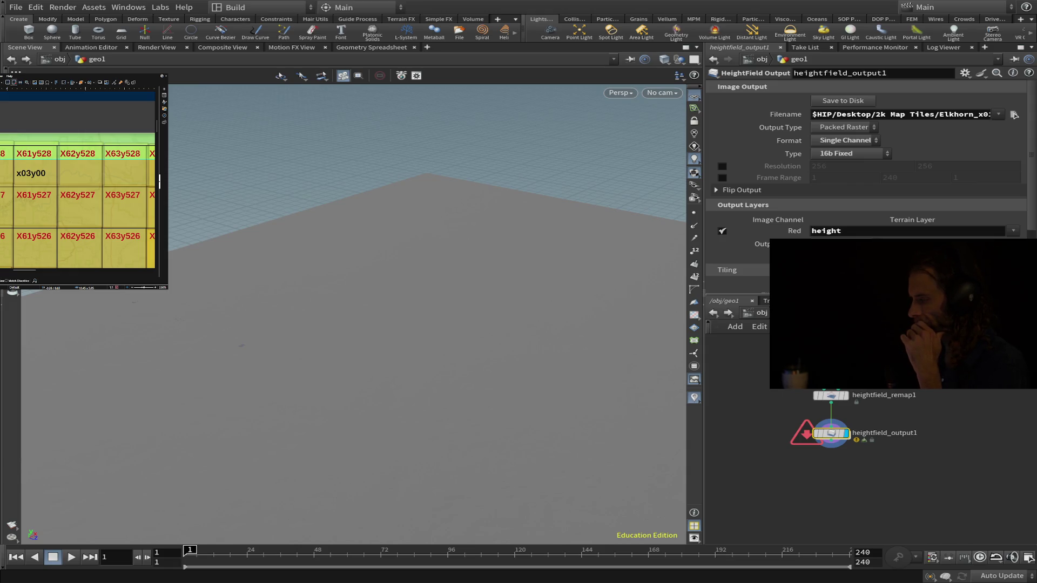
Step: Turn on Divide into tiled maps with Tile Method set to Number of Tiles
scroll(864, 162, down, 2)
scroll(819, 227, down, 1)
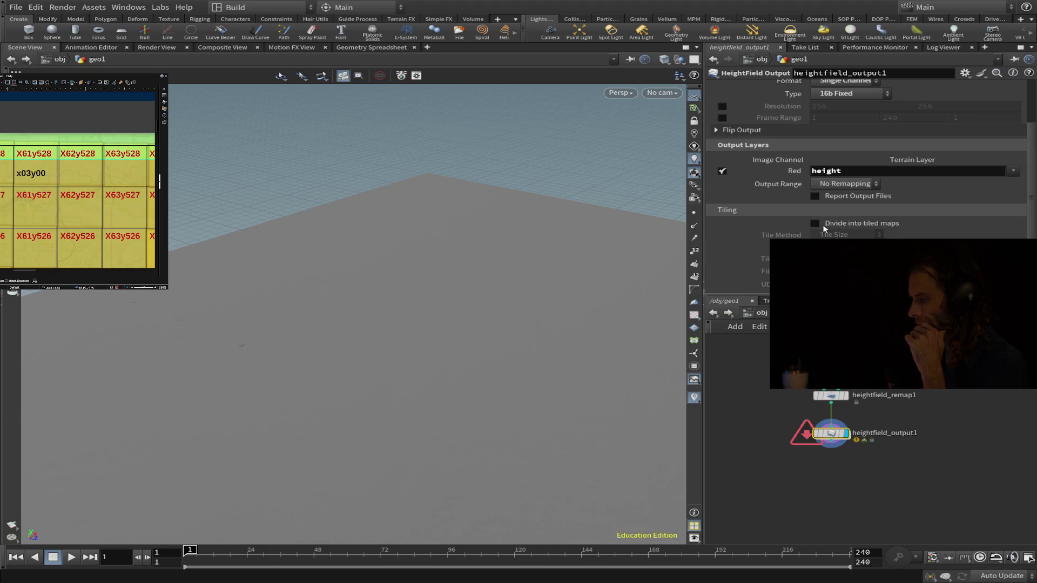
click(816, 224)
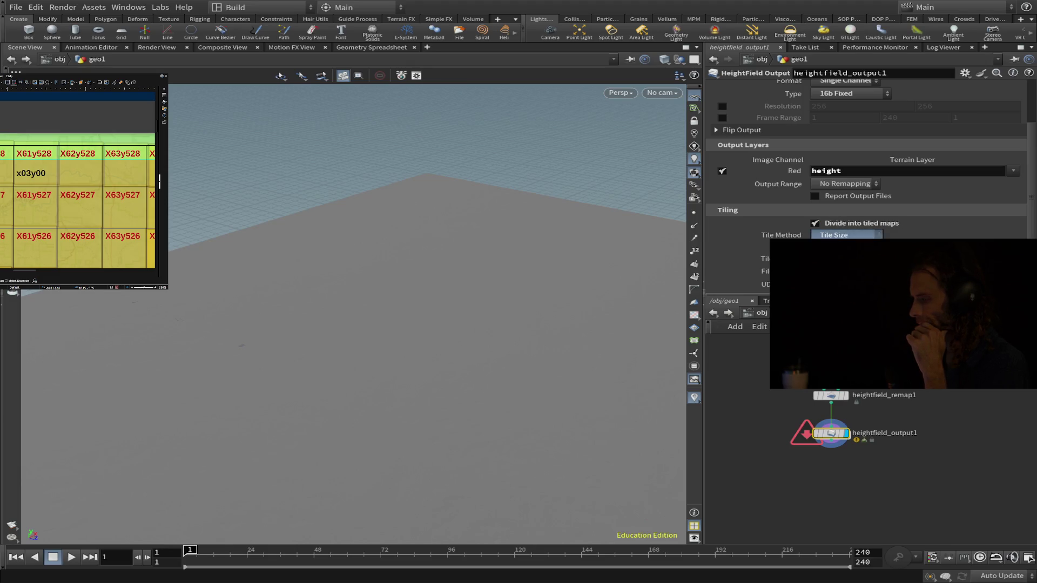
click(845, 235)
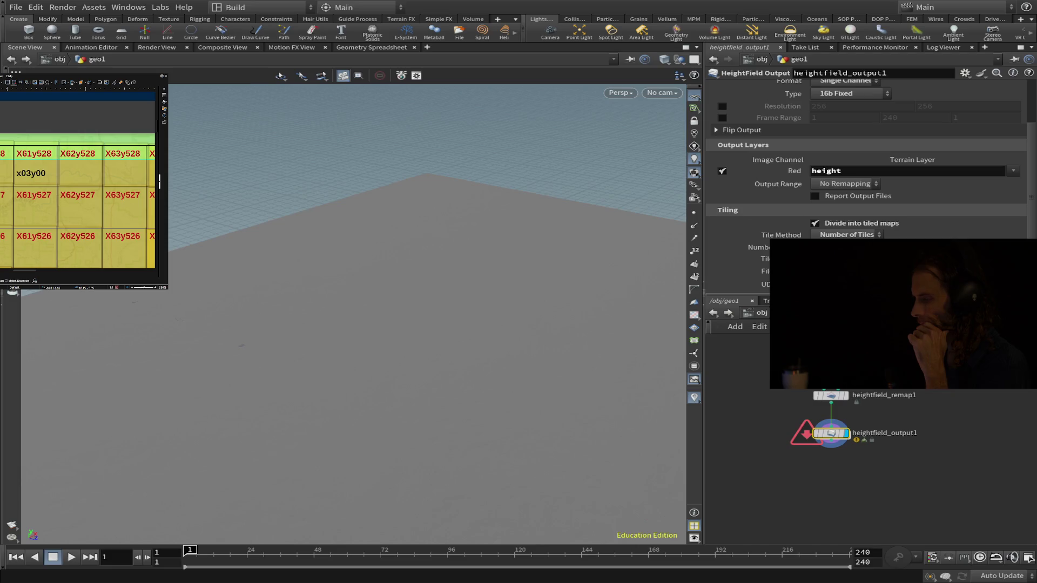
Step: Save the heightfield image to disk, then select heightfield_remap1
scroll(864, 162, up, 1)
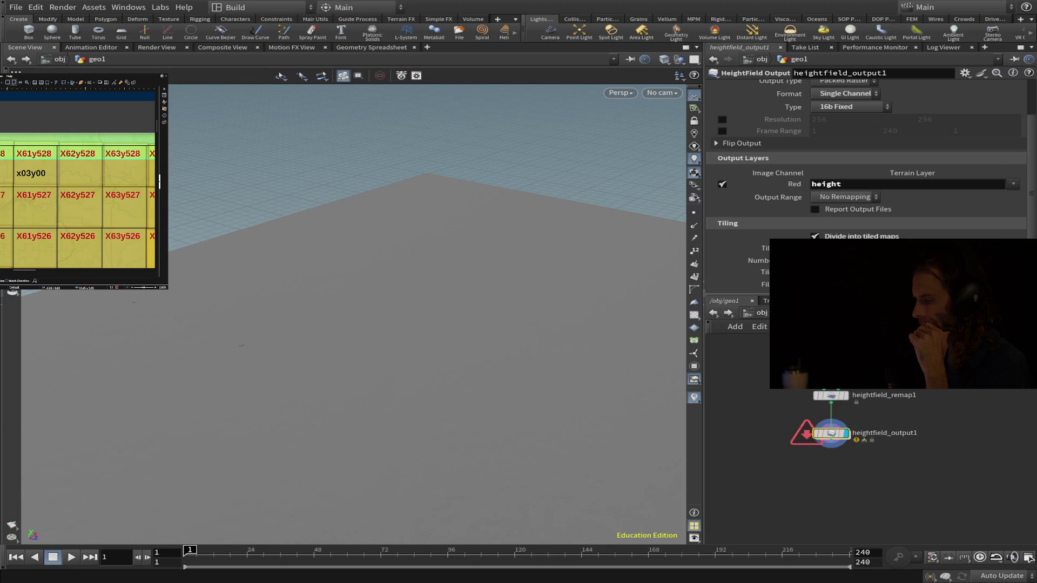
scroll(851, 135, up, 3)
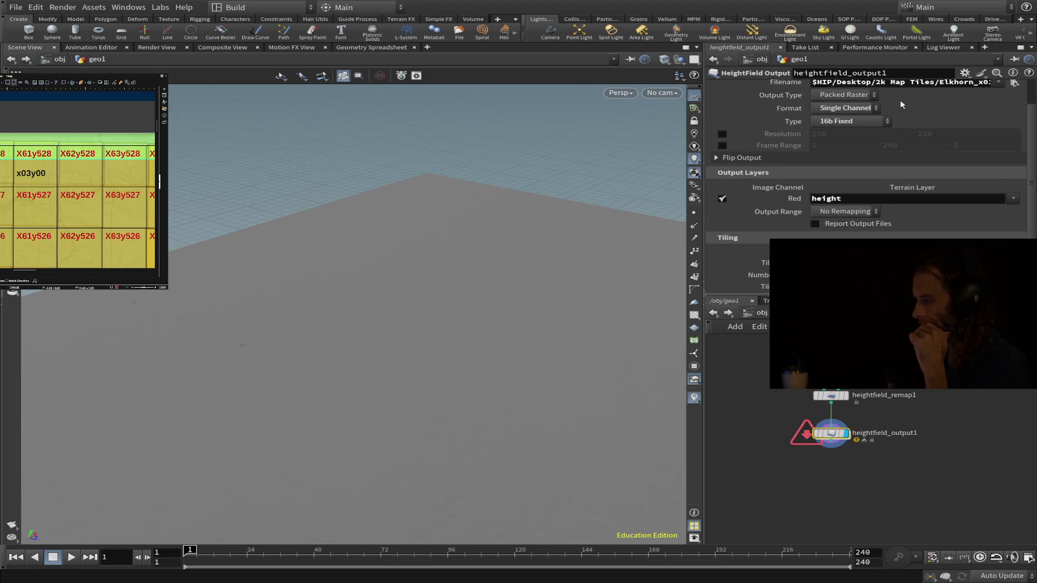
click(850, 101)
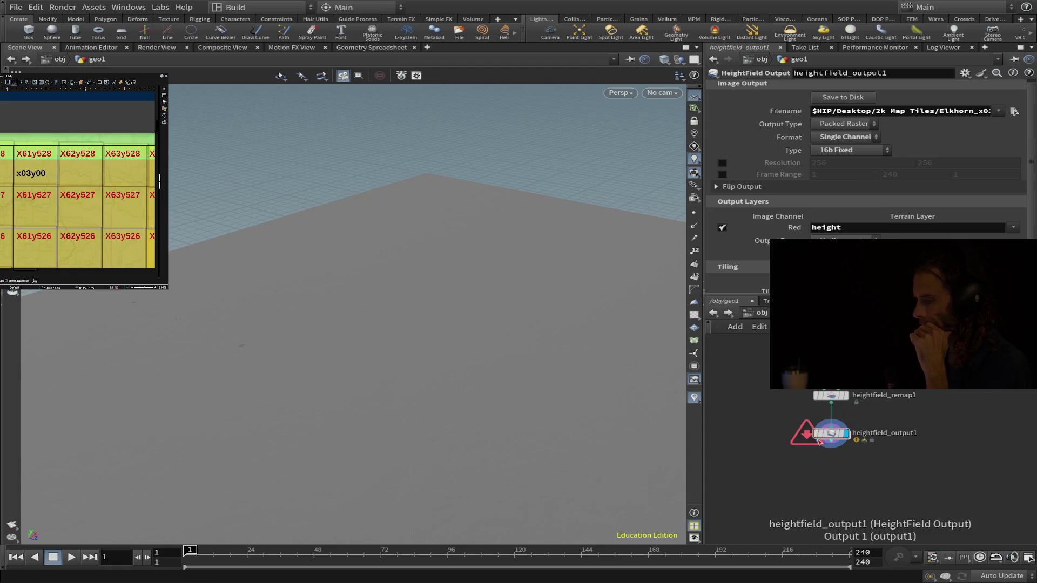
mouse_move(816, 438)
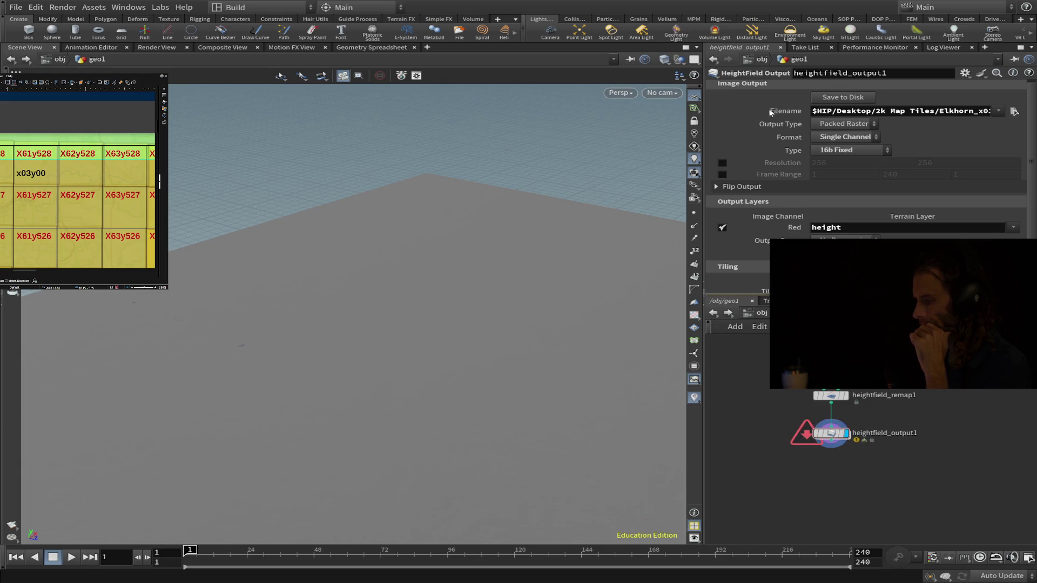
click(846, 396)
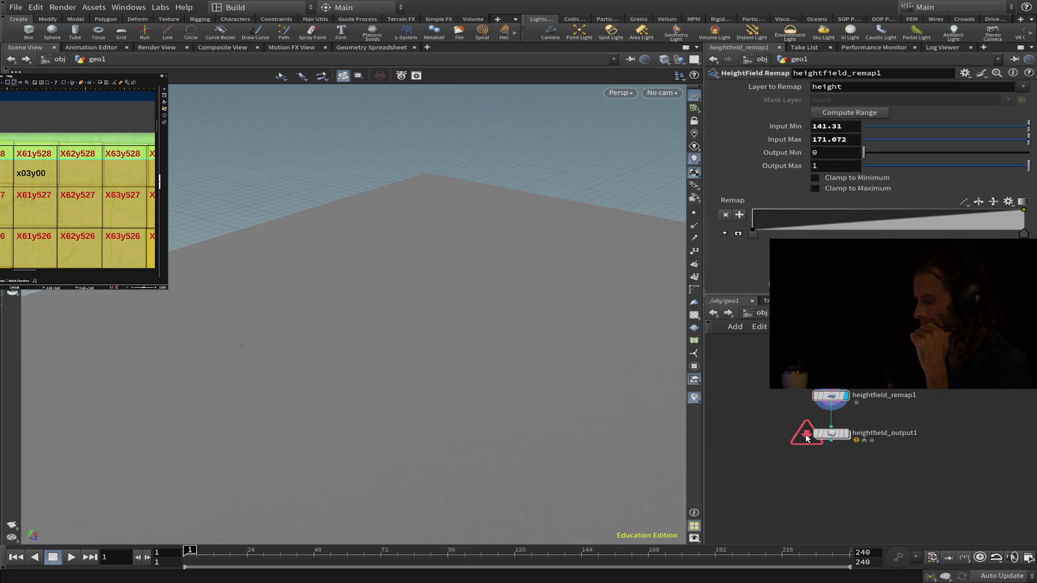
Step: Bypass heightfield_output1, set the display flag on heightfield_remap1, and select the output node
click(816, 436)
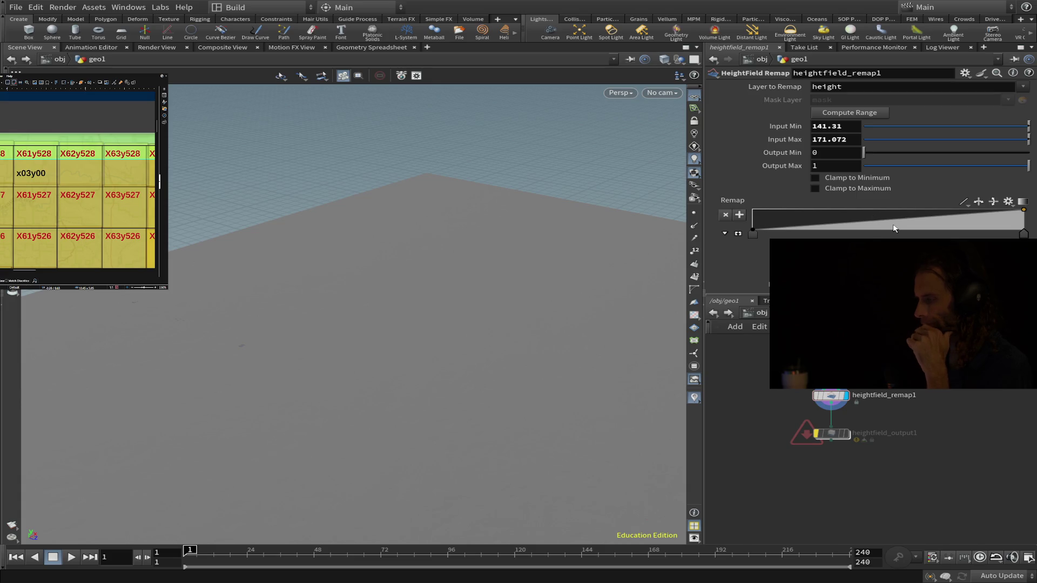
scroll(830, 436, down, 1)
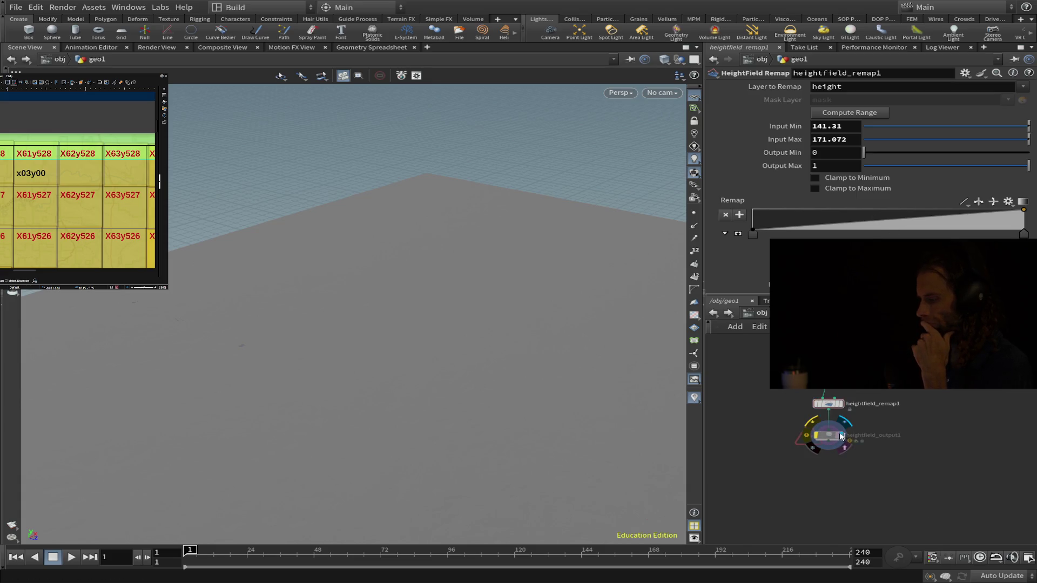
click(830, 438)
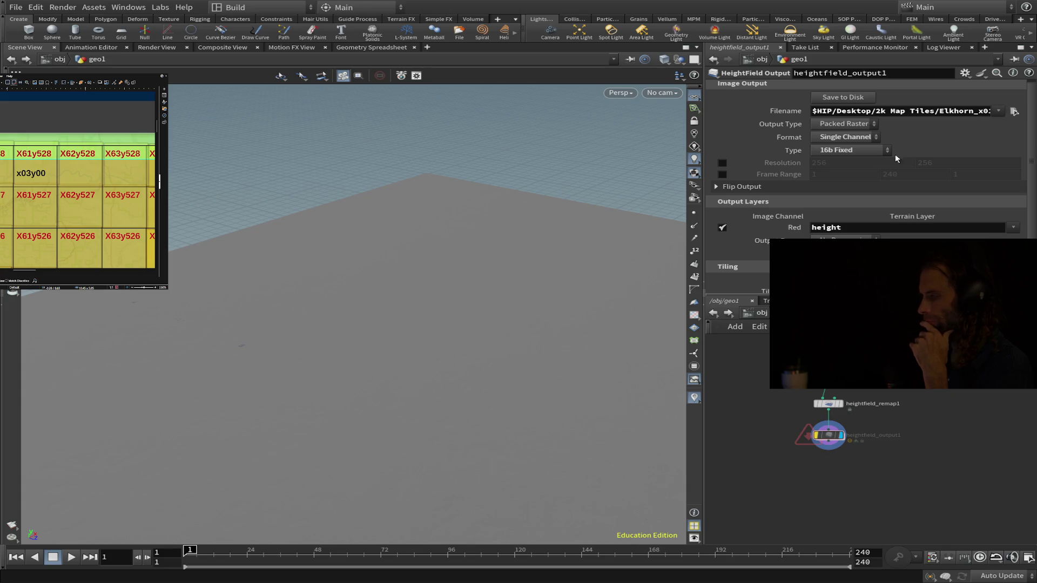
scroll(826, 165, down, 3)
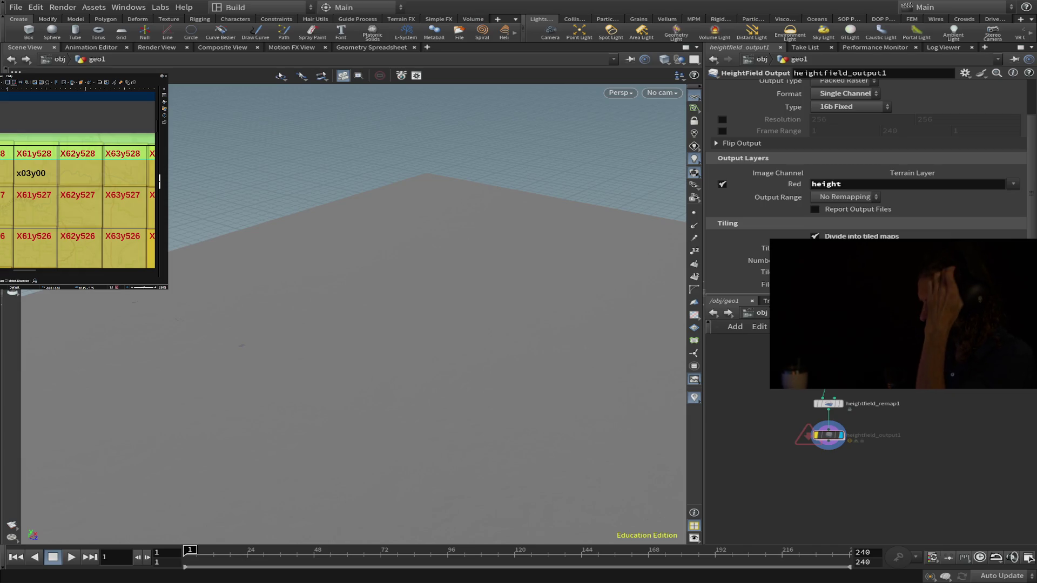
mouse_move(816, 438)
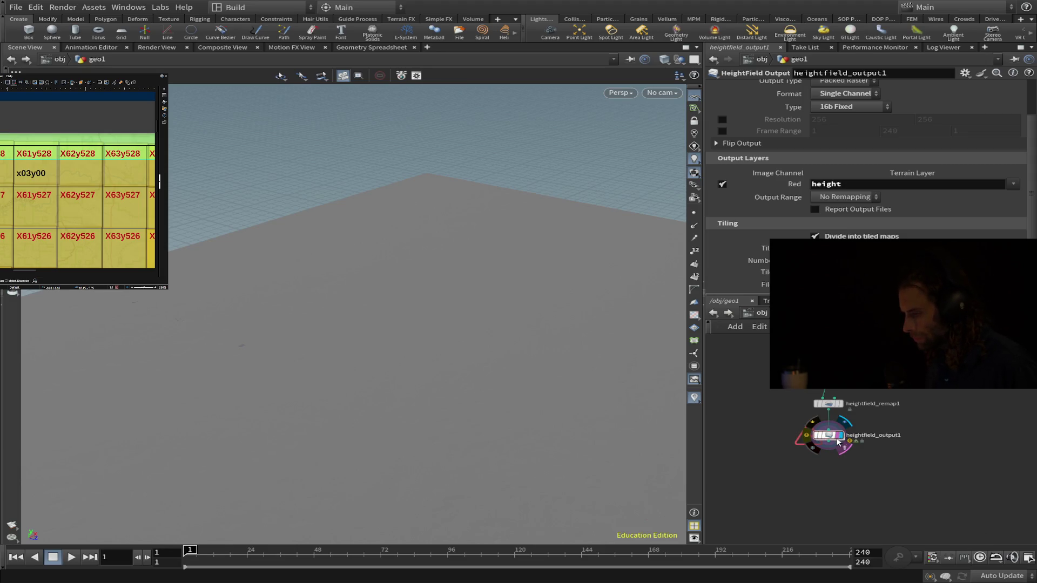
click(844, 406)
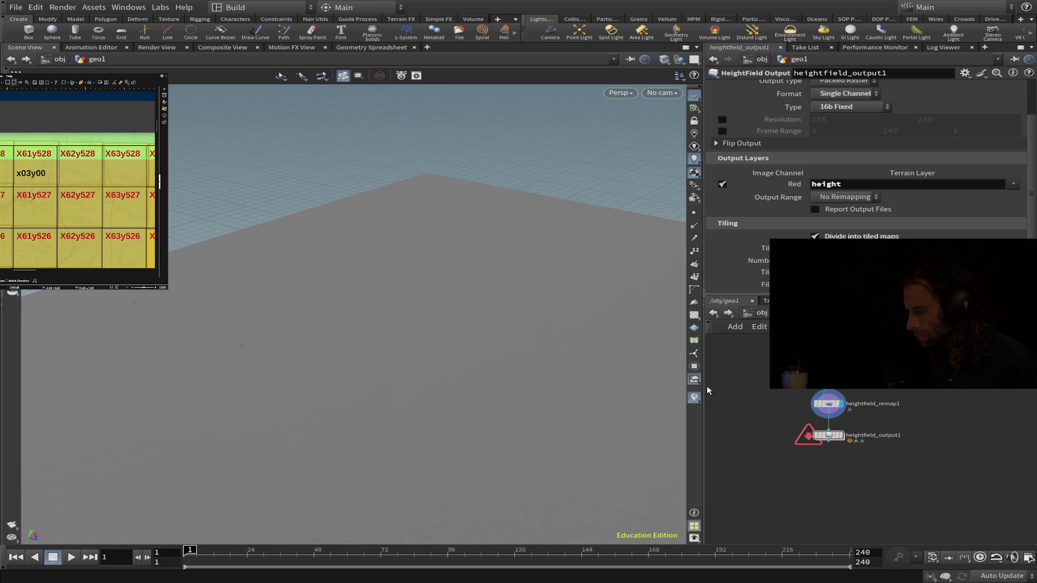
drag(868, 425, 756, 471)
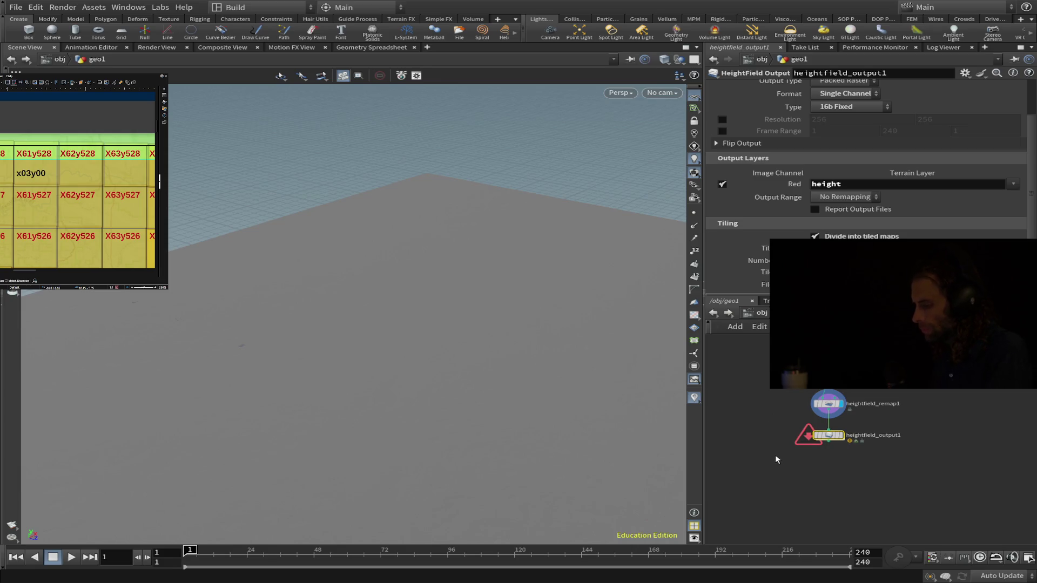
Step: Replace the old output with a fresh HeightField Output wired from heightfield_remap1
key(Delete)
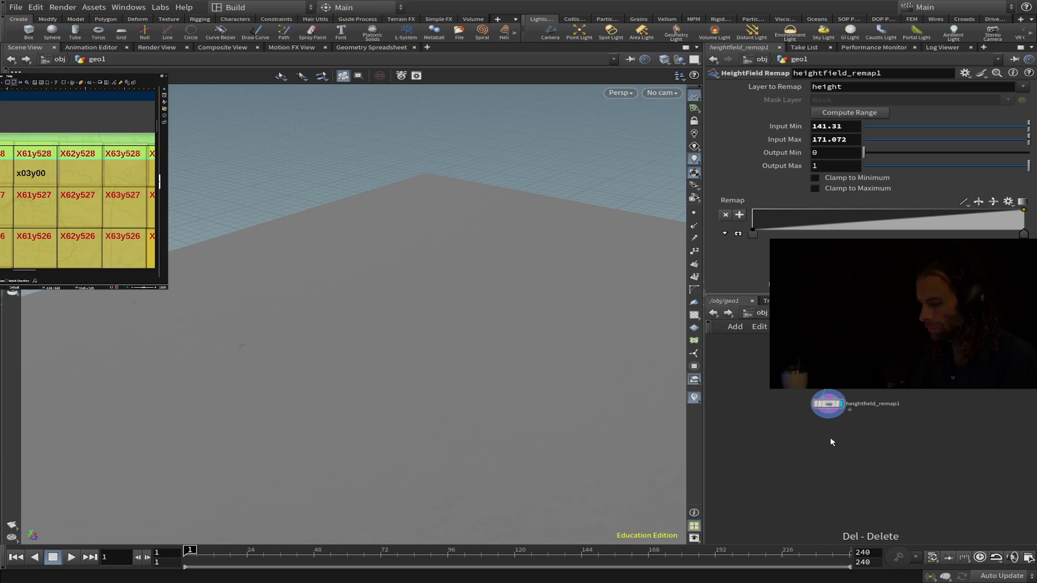
key(Tab)
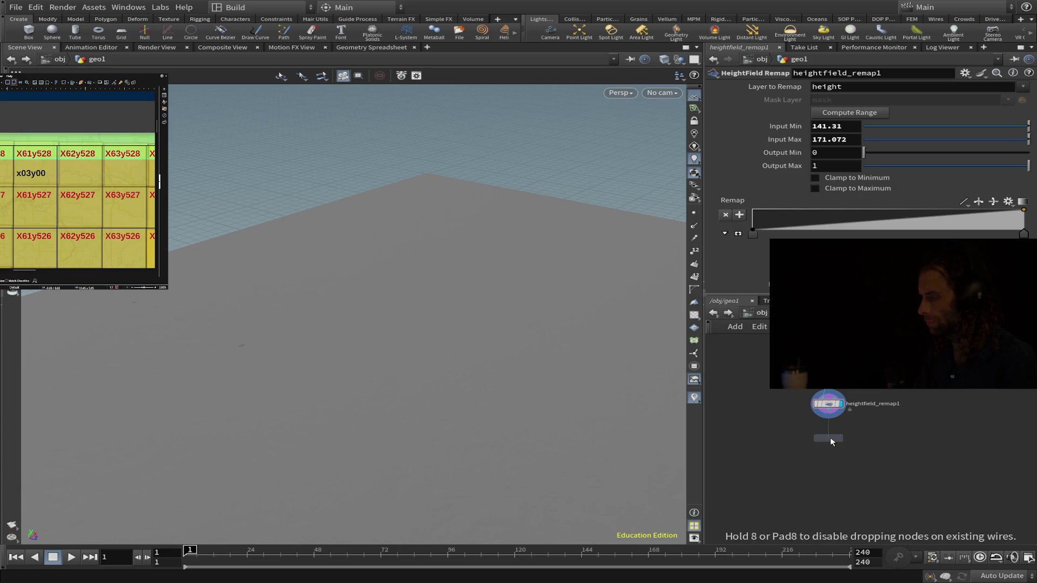
click(830, 436)
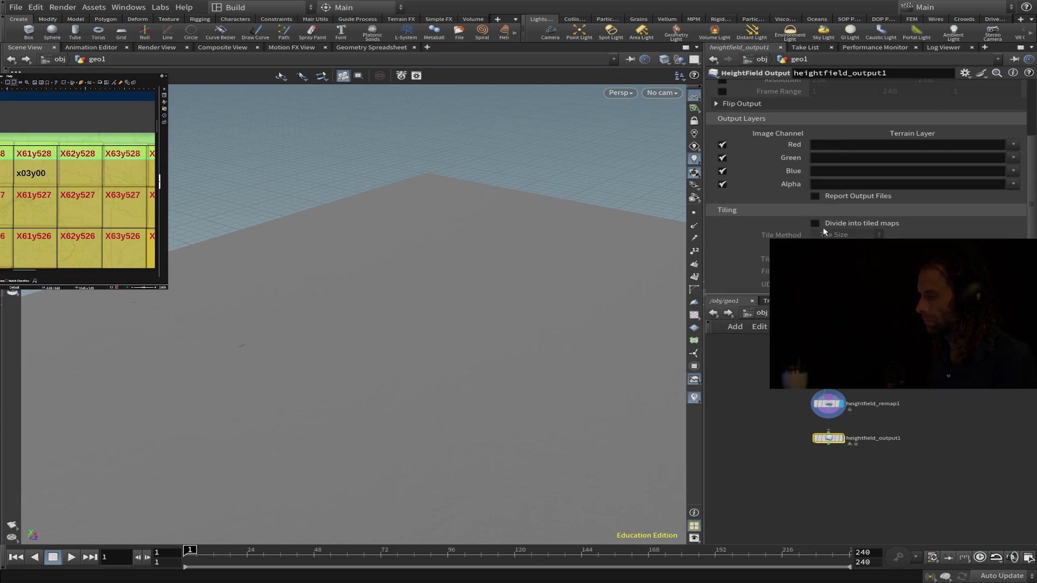
drag(828, 418, 828, 457)
click(829, 437)
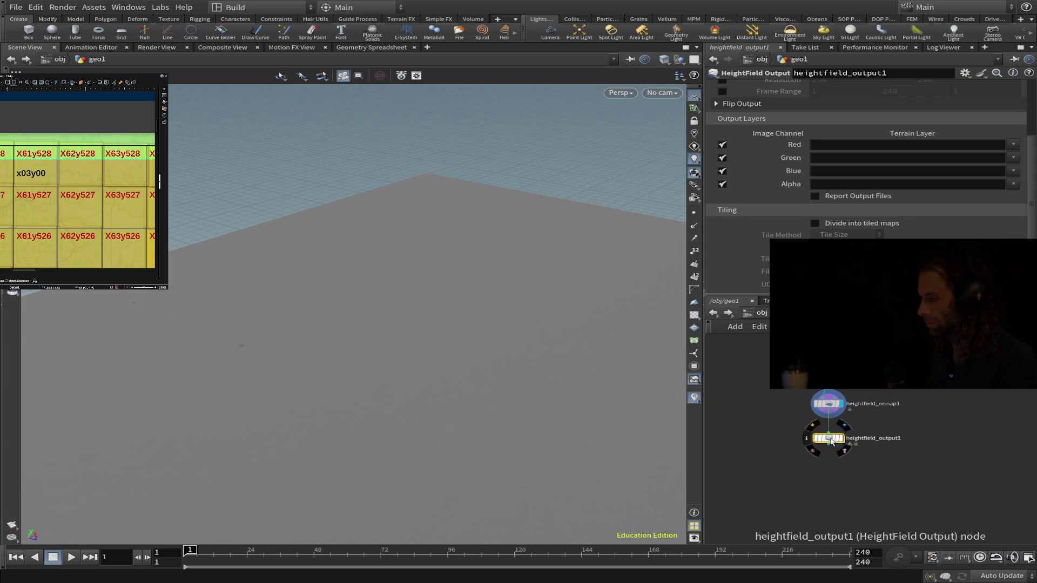
Step: Change the new output node's Format from RGBA to Single Channel
scroll(1008, 168, up, 3)
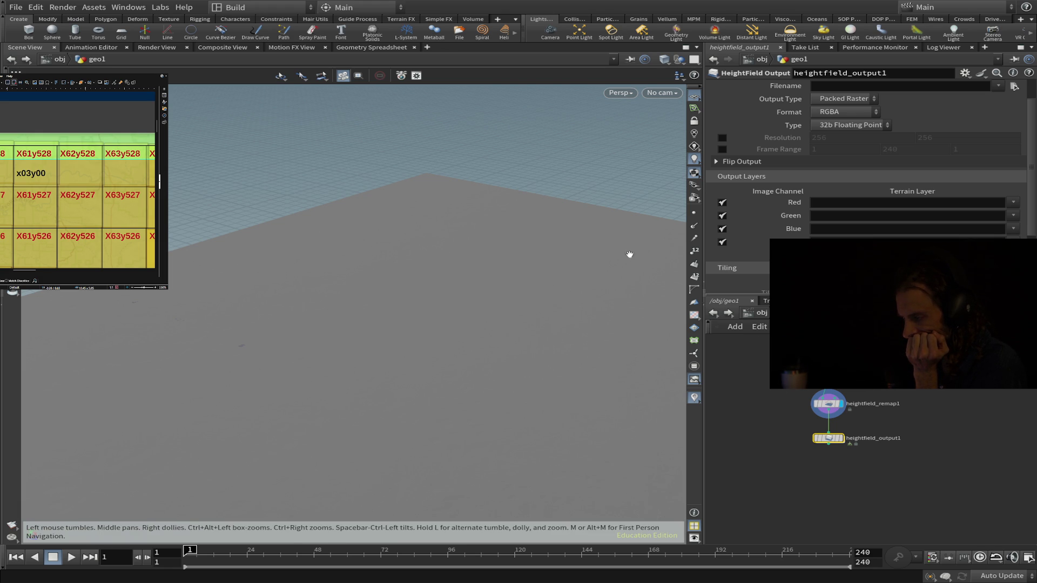
mouse_move(832, 443)
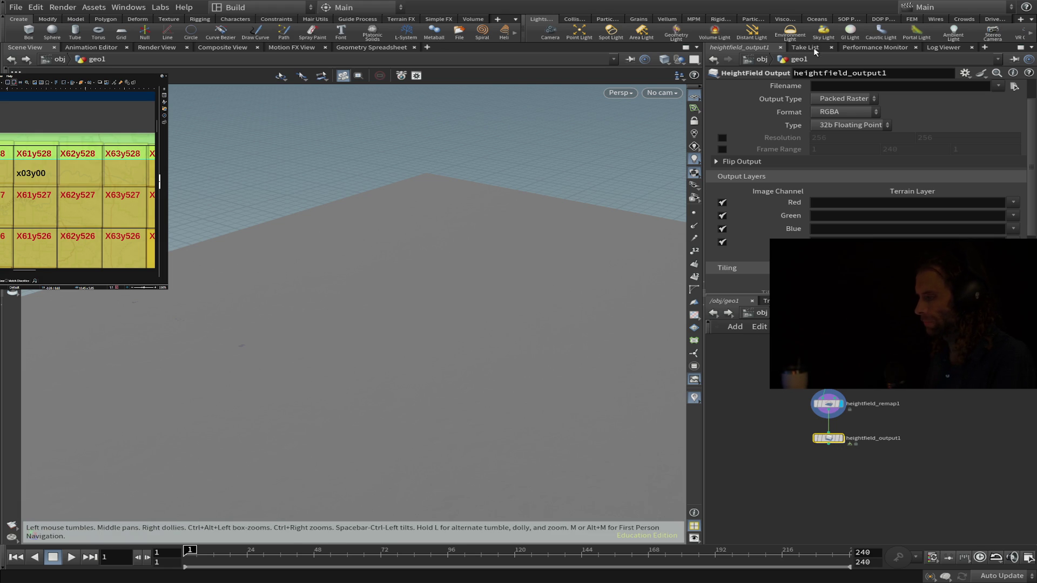
click(846, 120)
click(838, 144)
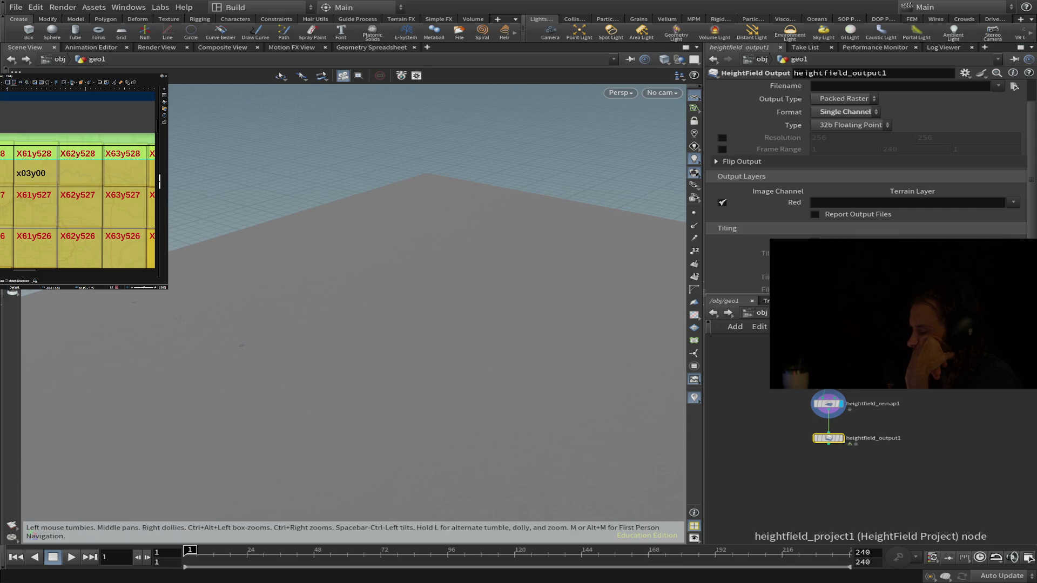
Step: Review the HeightField Project and Remap settings, then reselect heightfield_output1
click(828, 367)
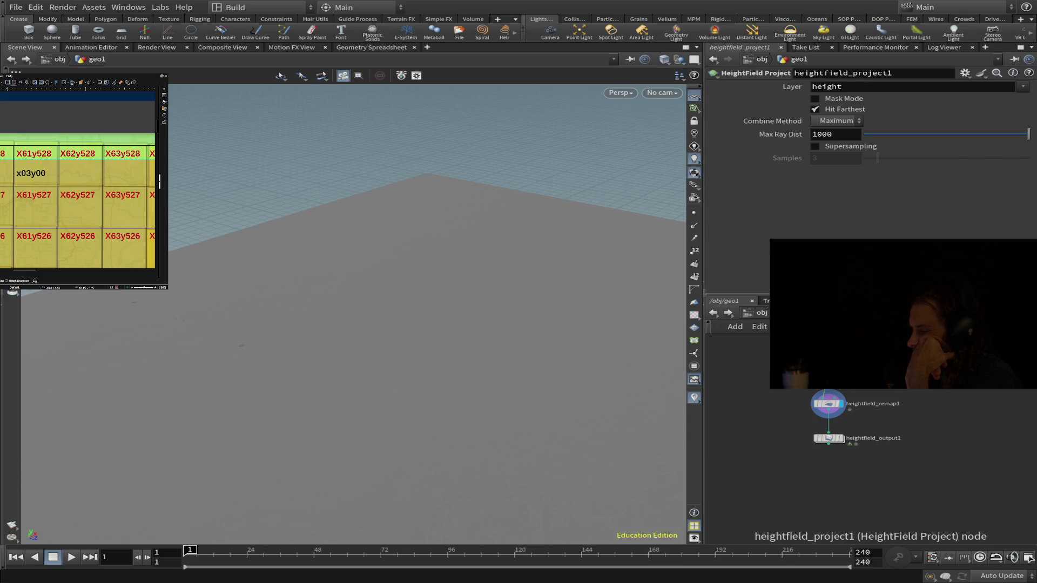
click(830, 405)
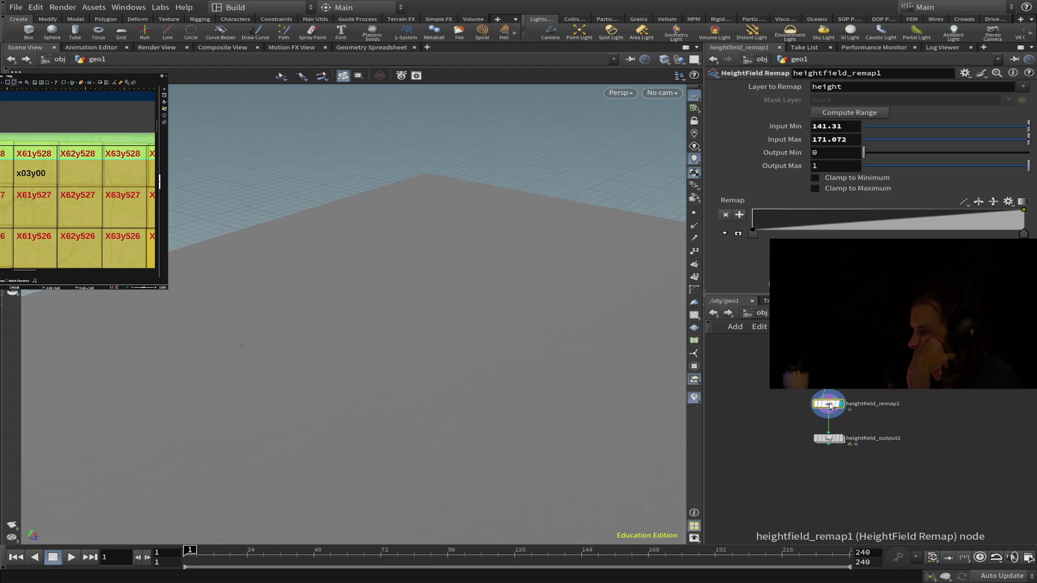
click(829, 438)
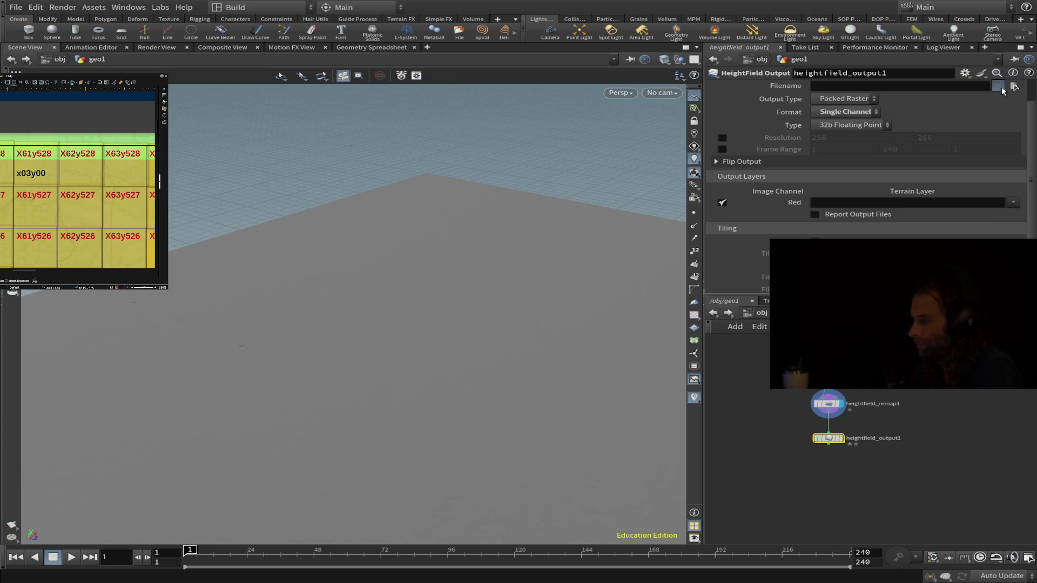
Step: Set Filename to Elkhorn_x01_y00.png in 2k Map Tiles and save the tile to disk
key(ctrl+v)
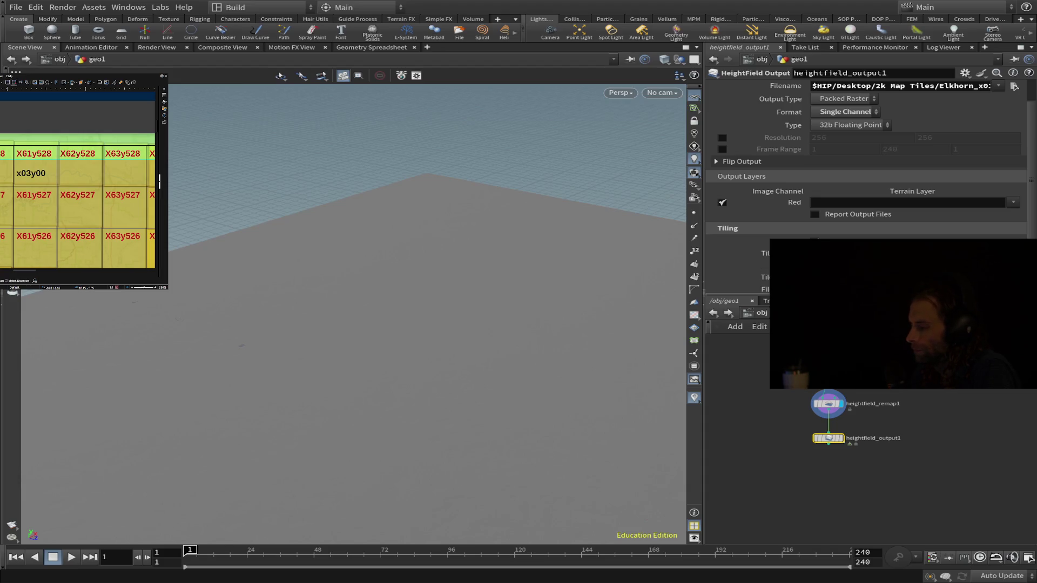
scroll(864, 162, down, 1)
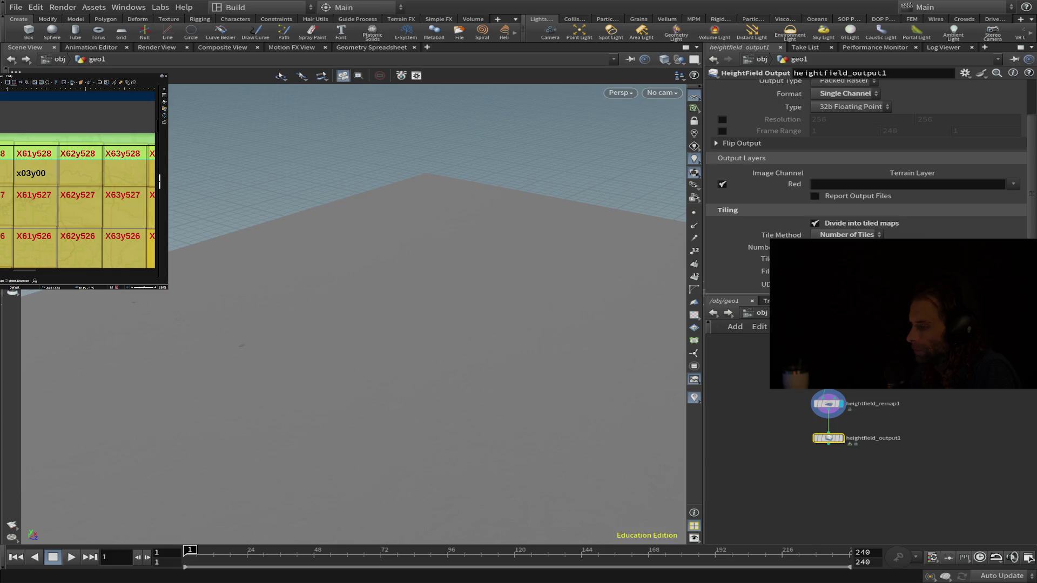
scroll(954, 132, up, 3)
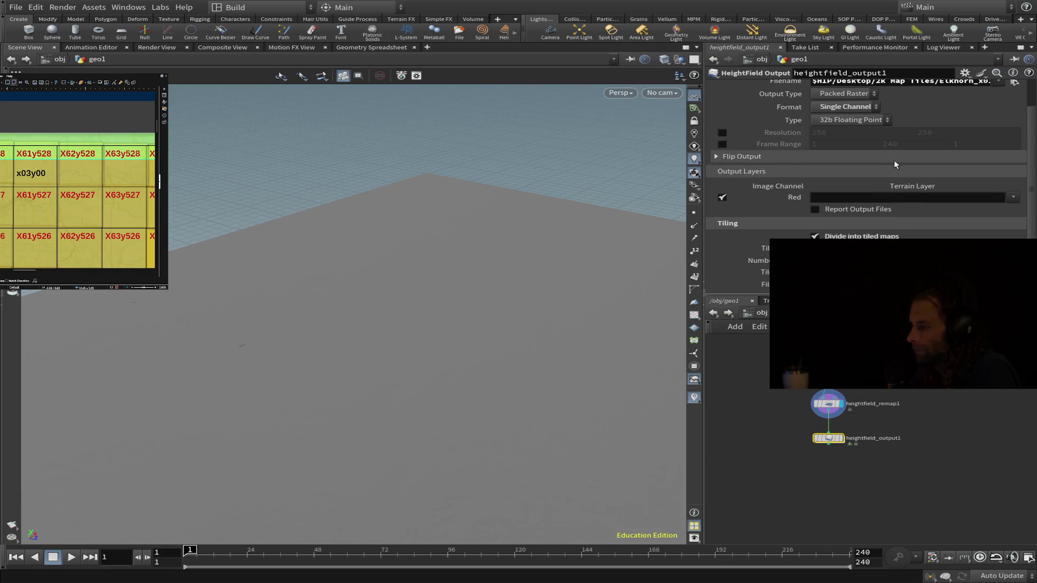
drag(969, 114, 996, 114)
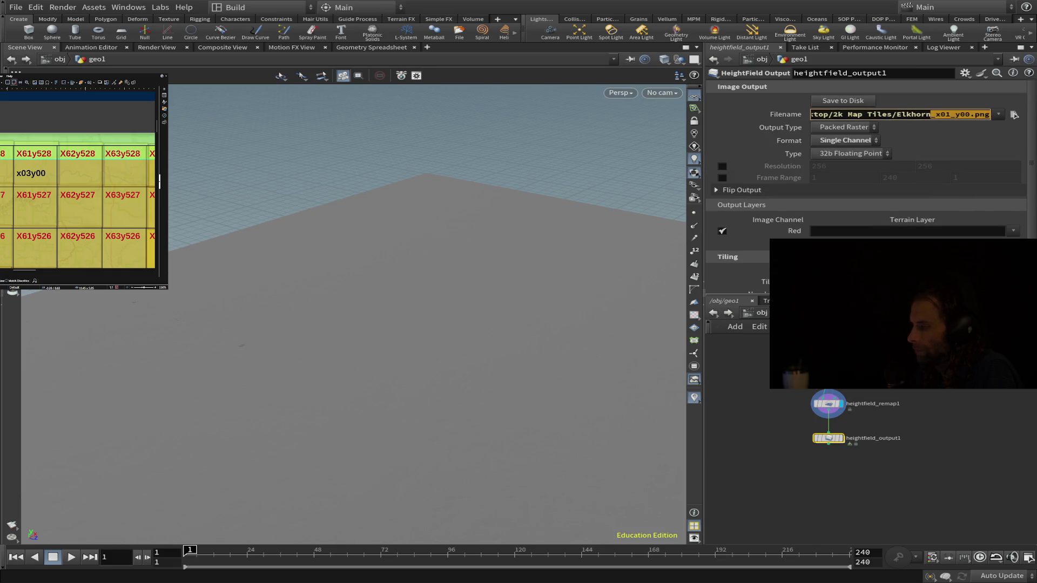
click(843, 102)
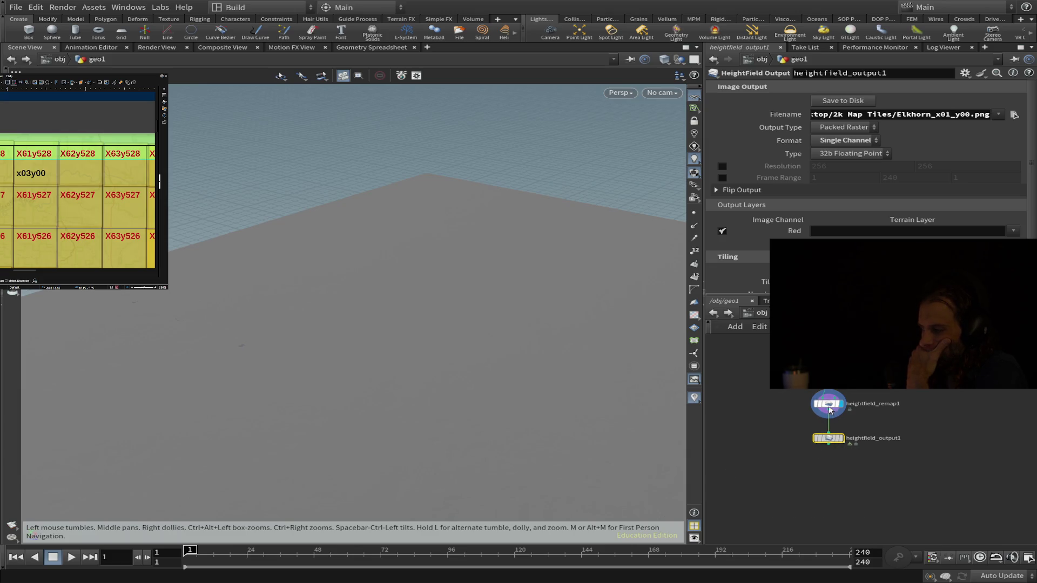
Step: Map the Red channel to the height layer and write a 16b Fixed tile to disk
click(1013, 231)
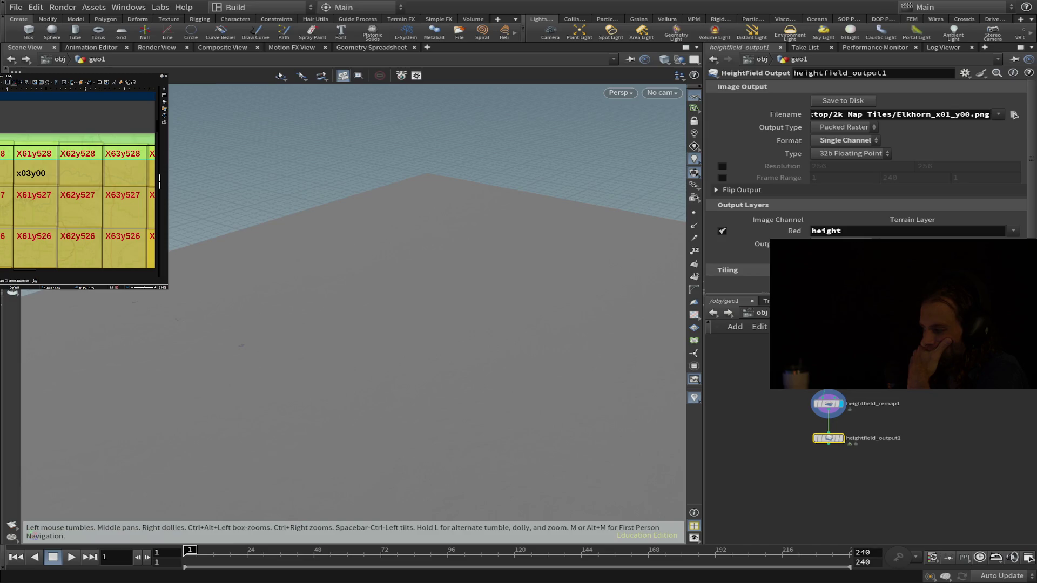
click(838, 439)
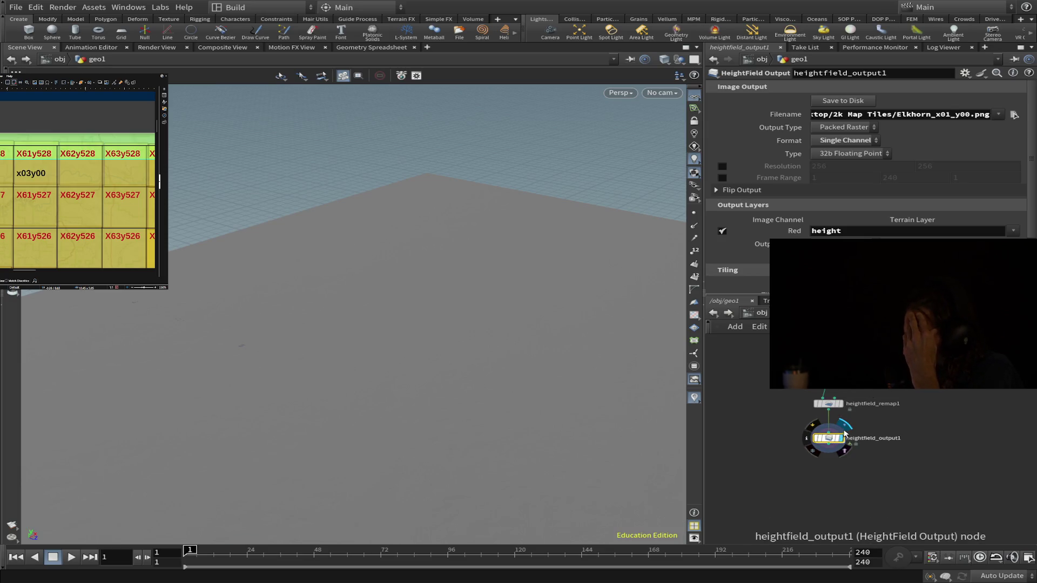
click(851, 154)
click(844, 183)
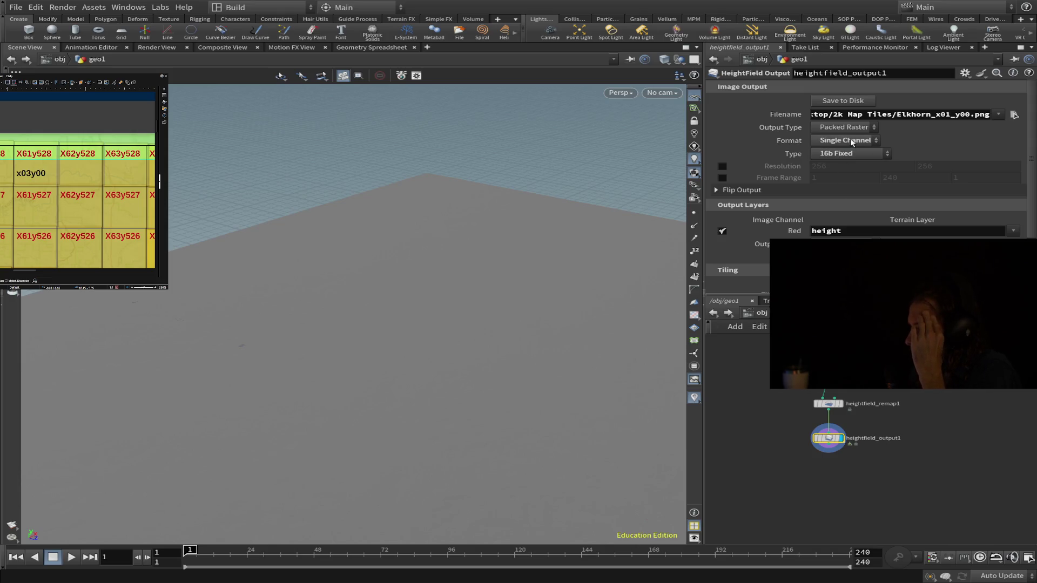
click(852, 103)
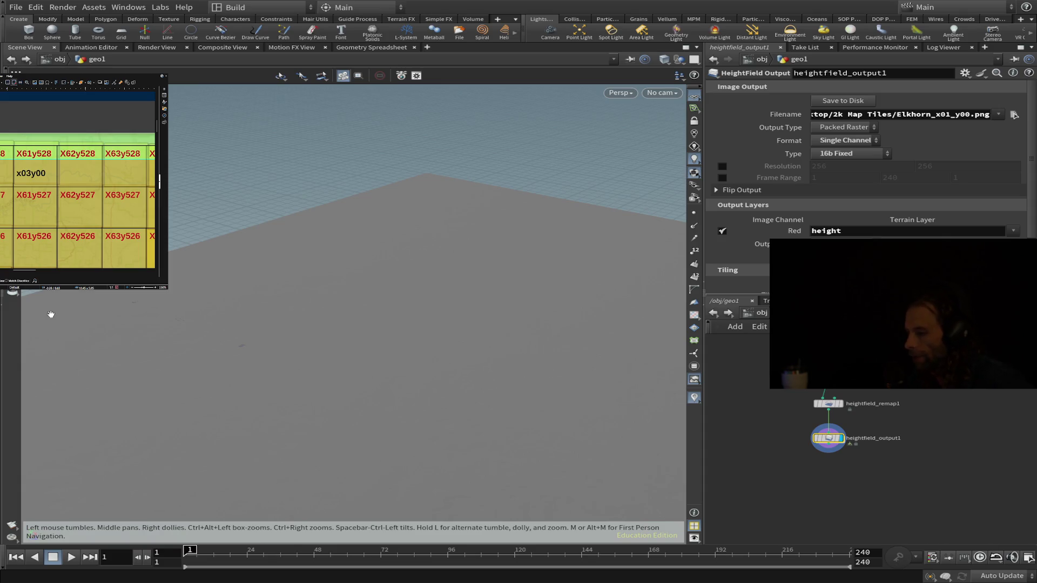
Step: Save the scene as ELkhornTiles2.hipnc
middle_drag(322, 270, 311, 281)
drag(310, 280, 419, 412)
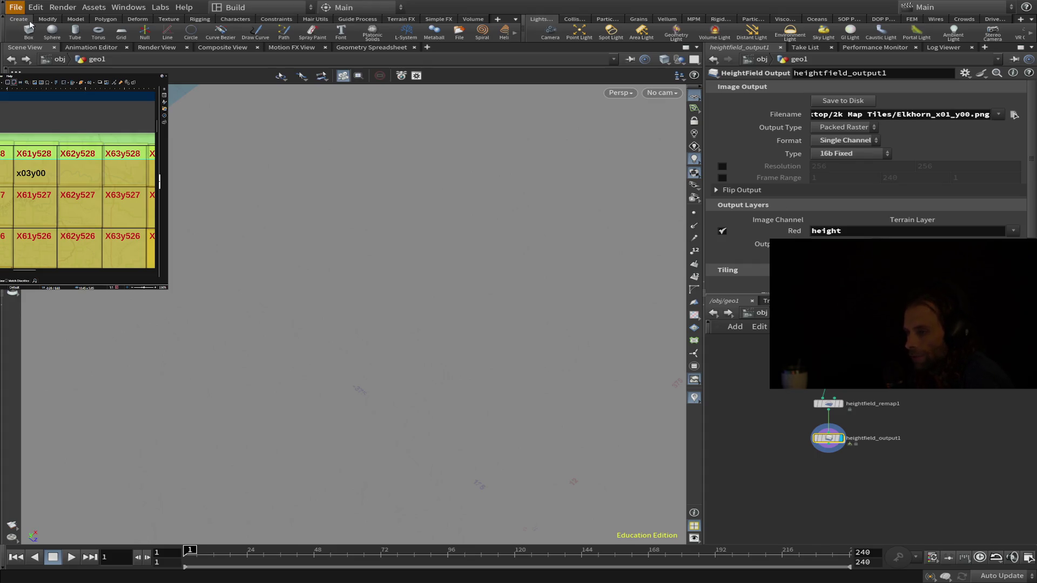
key(ctrl+s)
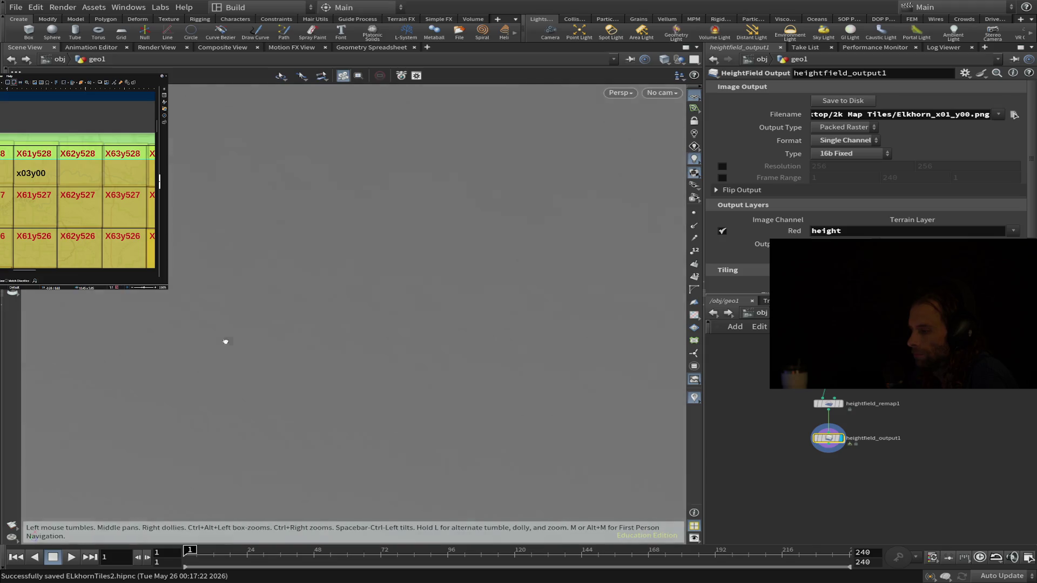
Step: Look over the heightfield plane, then start a fresh empty scene
drag(225, 341, 294, 171)
mouse_move(280, 292)
mouse_down()
mouse_move(338, 405)
mouse_move(416, 487)
mouse_move(336, 447)
mouse_move(357, 441)
mouse_up()
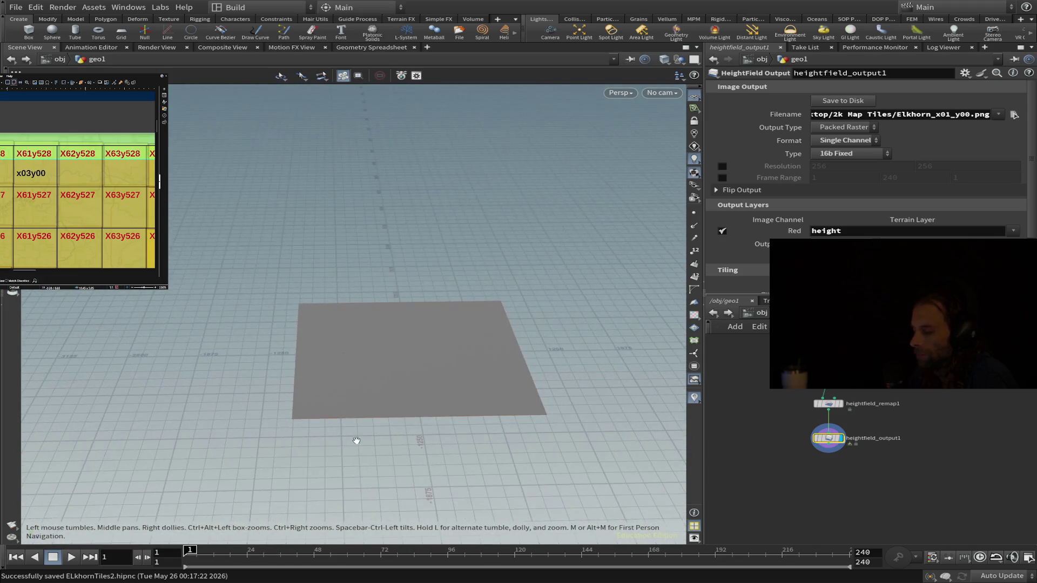
scroll(379, 366, up, 5)
mouse_move(387, 370)
mouse_down()
mouse_move(412, 435)
mouse_move(409, 420)
mouse_up()
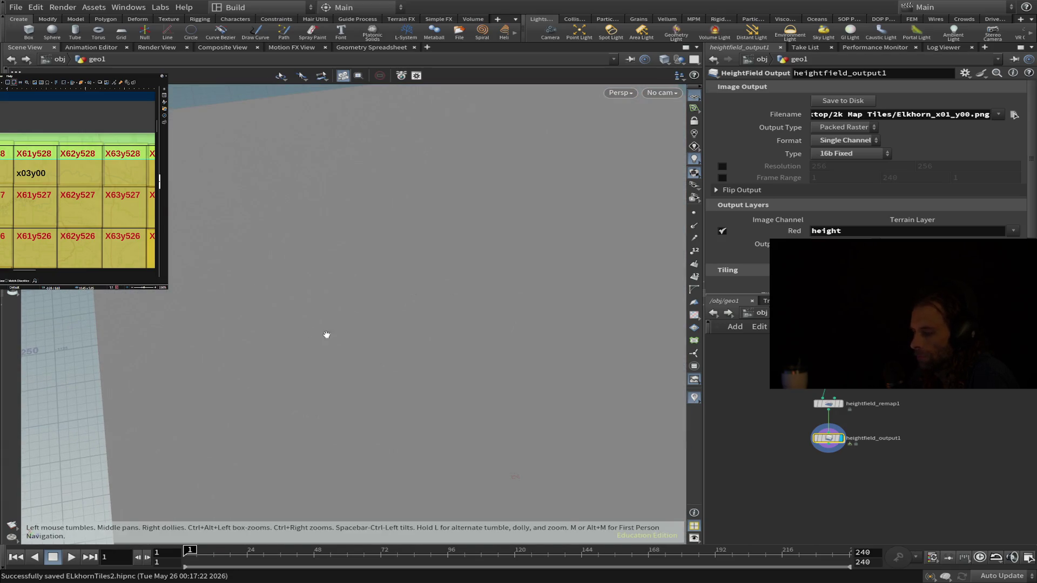
mouse_move(326, 336)
mouse_down()
mouse_move(511, 299)
mouse_move(560, 255)
mouse_move(558, 264)
mouse_up()
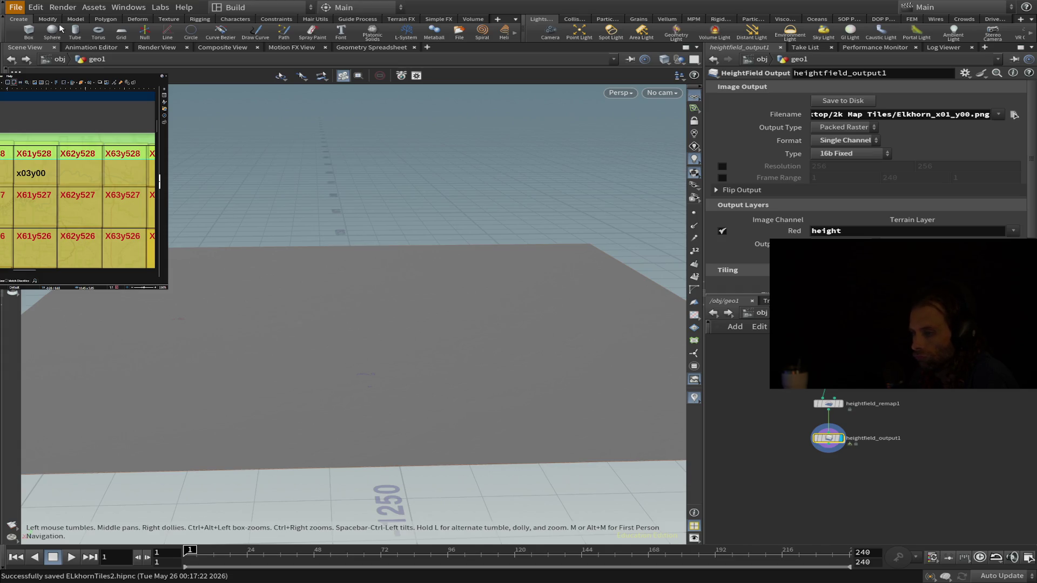
key(ctrl+n)
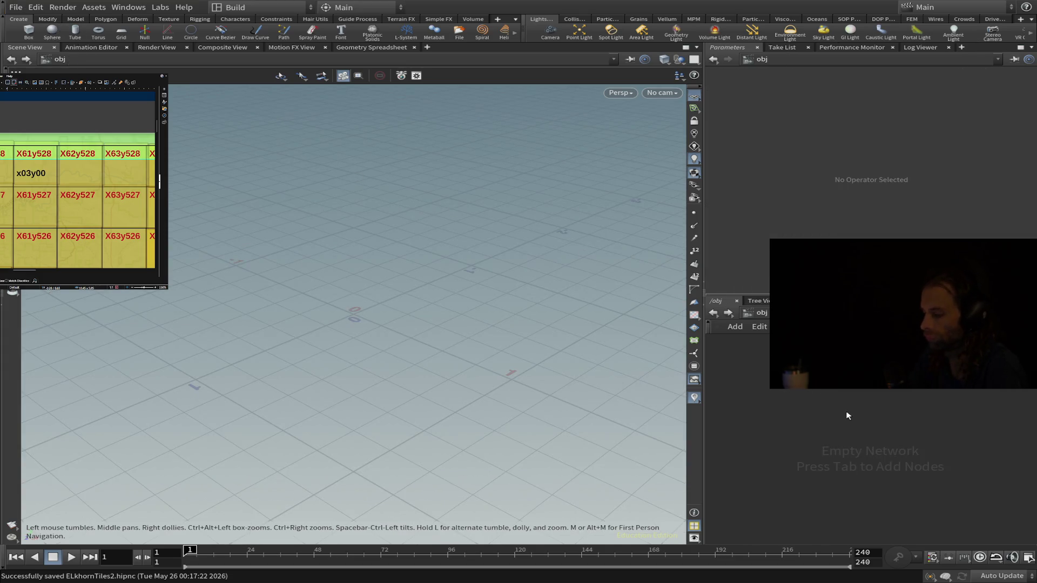
Step: Place a geo1 Geometry object and add a heightfield_file1 node inside it
key(Tab)
text(geo)
key(Return)
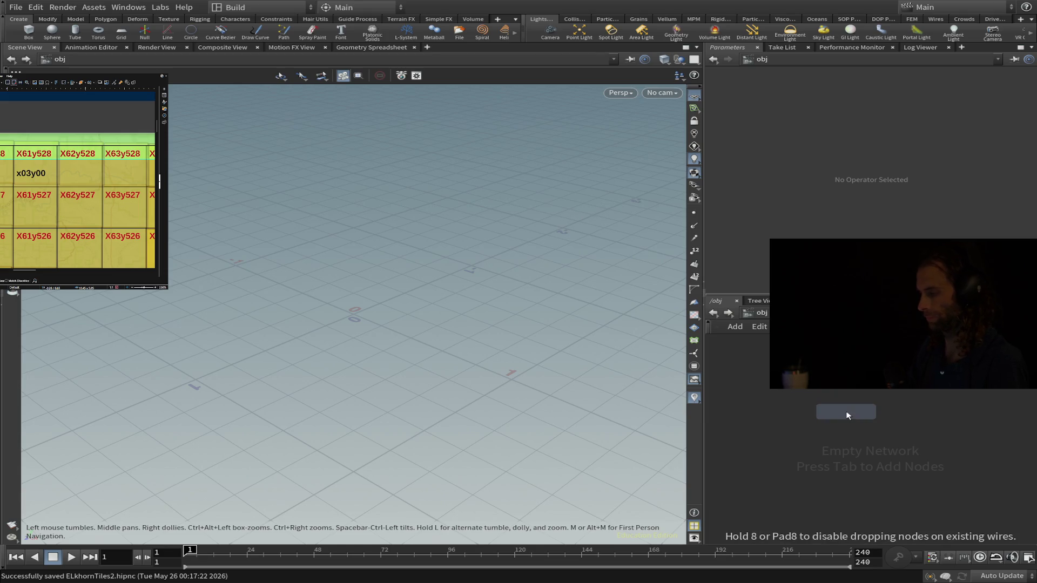
click(847, 413)
double_click(847, 413)
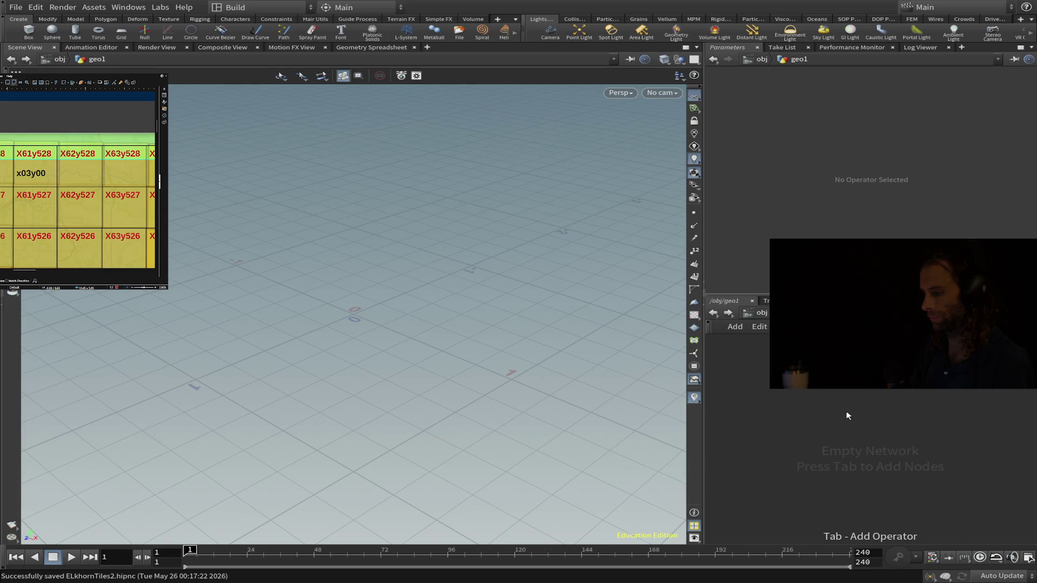
click(846, 412)
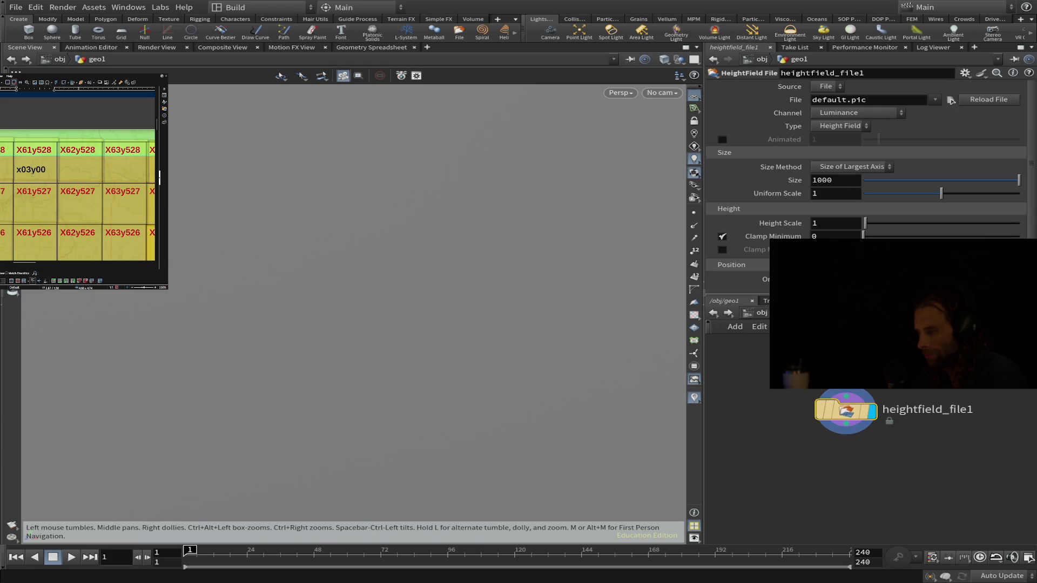
Step: Edit the X02y00 tile label in the spreadsheet, then save the scene as ELkhornTiles3.hipnc
key(BackSpace)
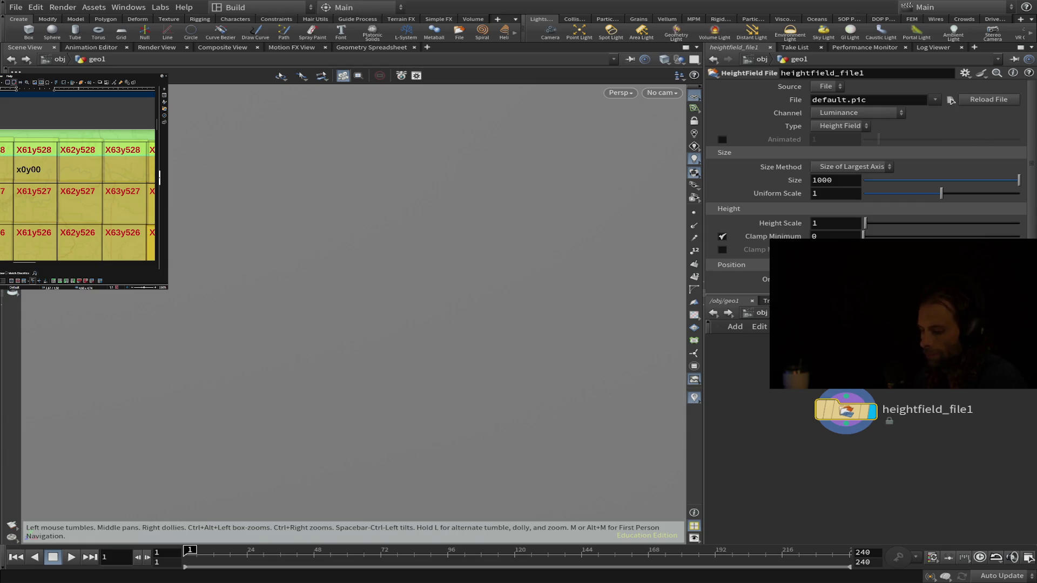
text(2)
click(75, 169)
text(x)
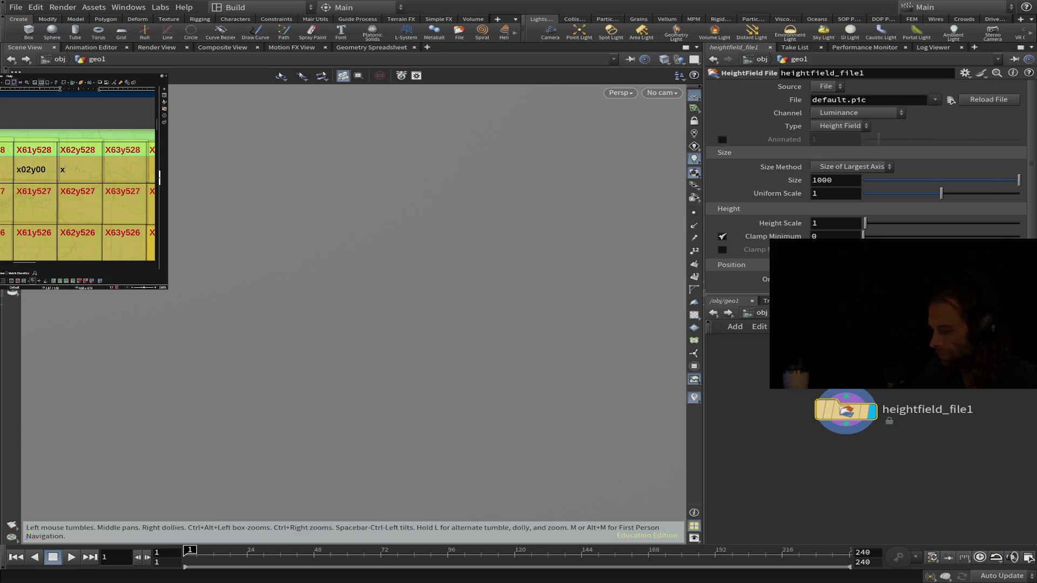
text(03)
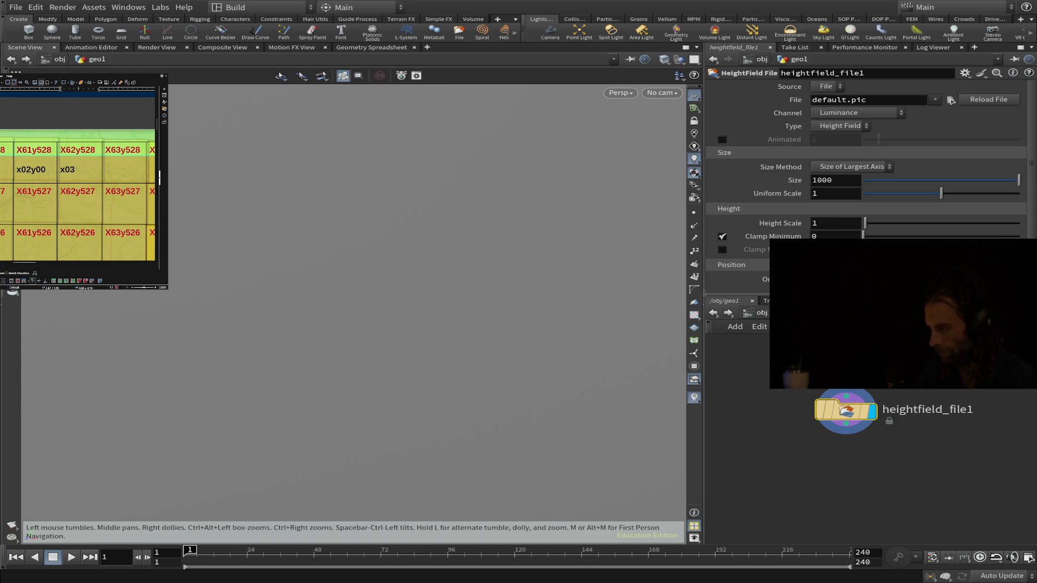
key(BackSpace)
key(BackSpace)
key(BackSpace)
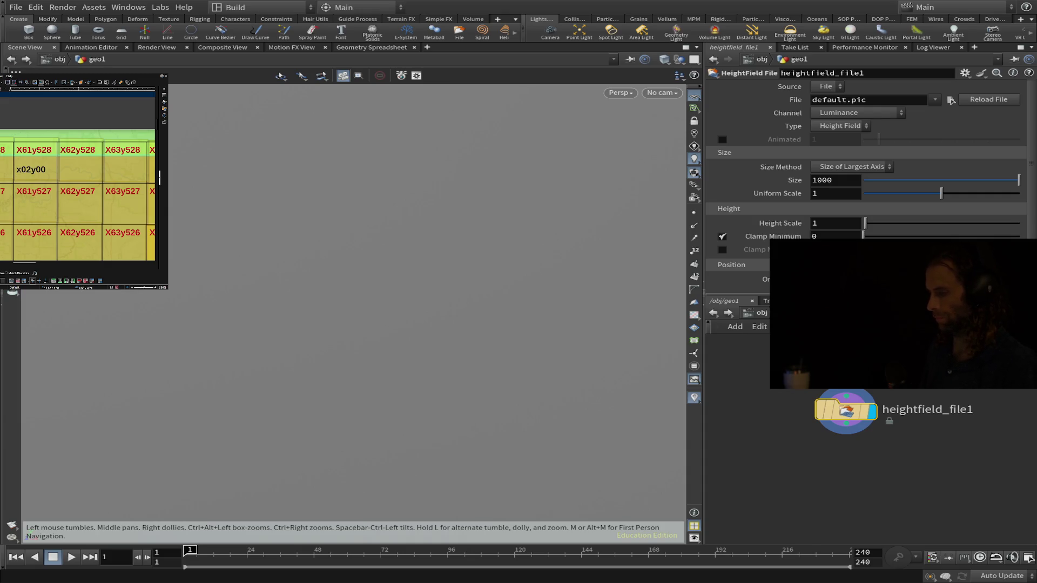
key(Up)
key(Up)
key(Up)
text(X02y00 #)
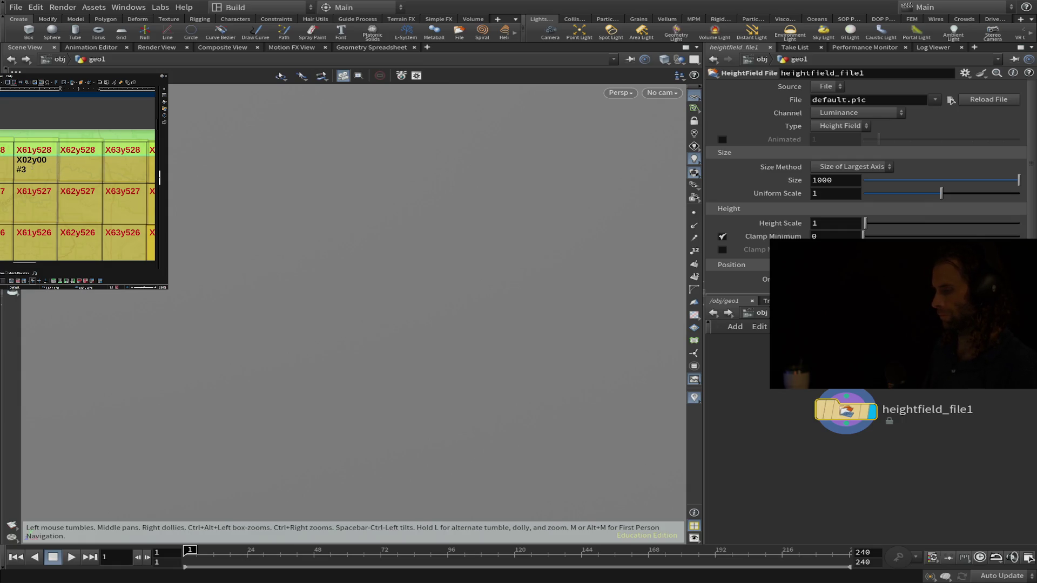
drag(26, 169, 16, 157)
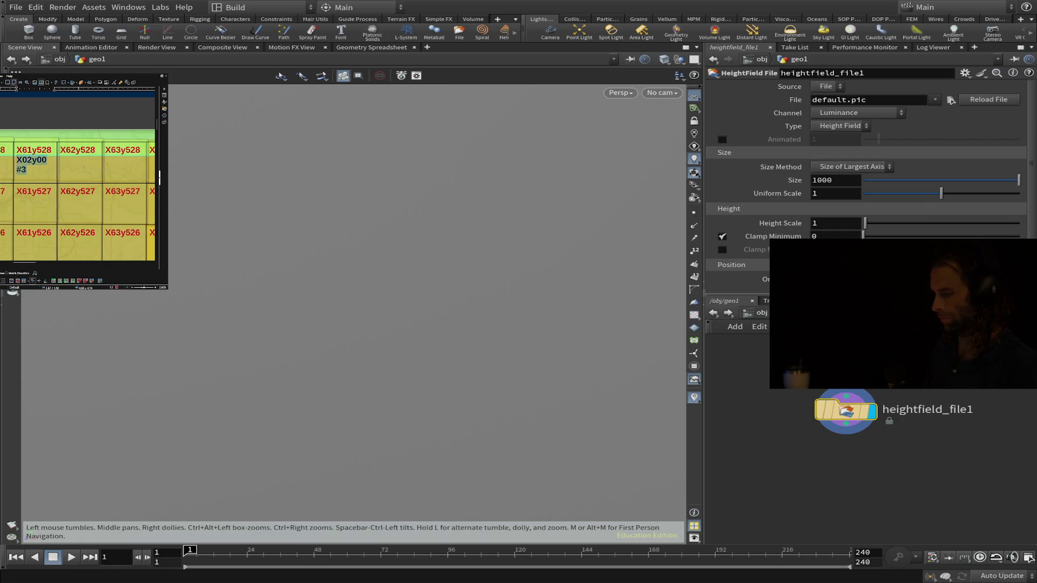
click(77, 163)
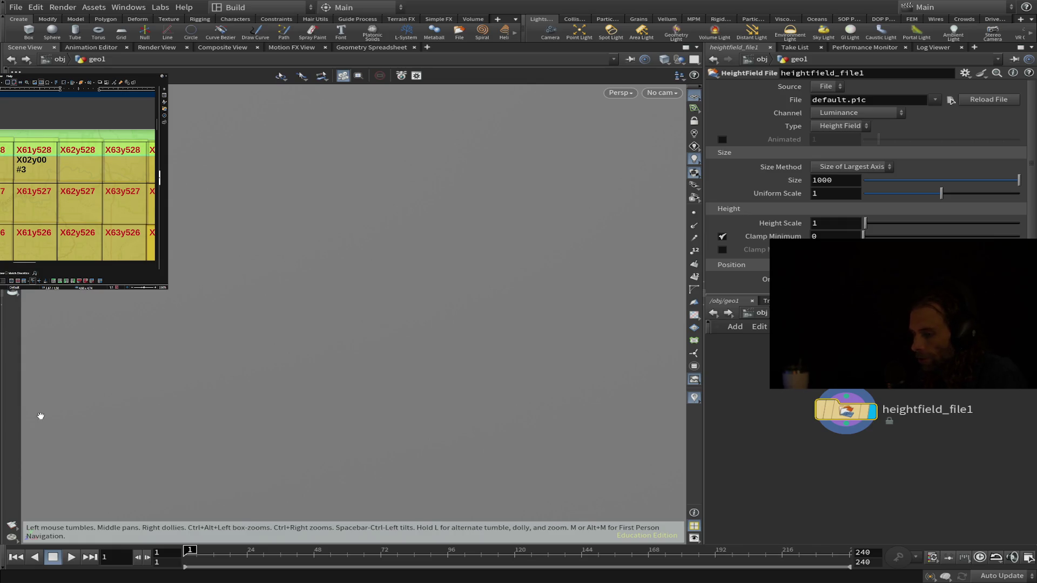
click(17, 7)
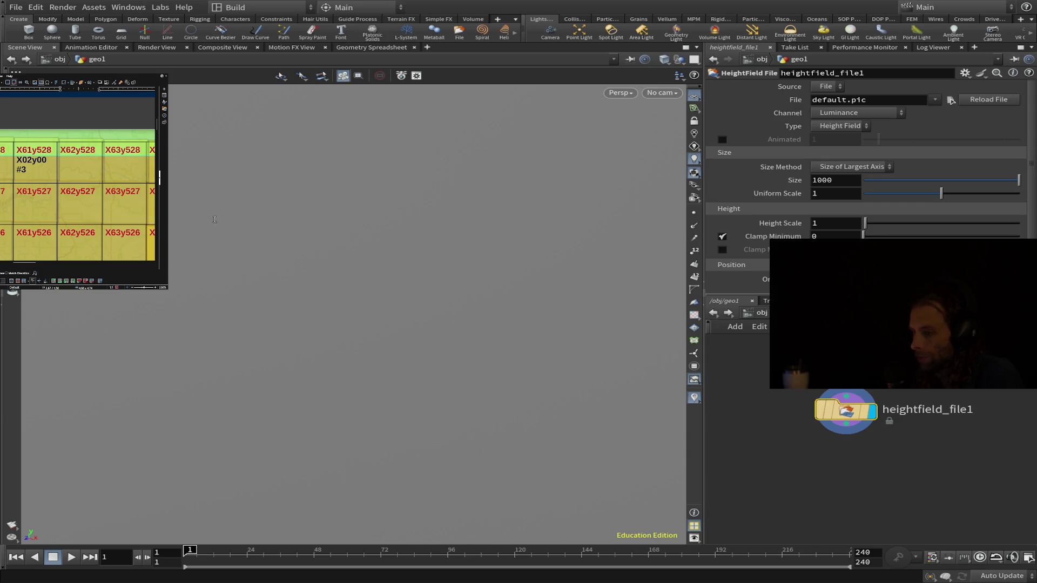
key(ctrl+s)
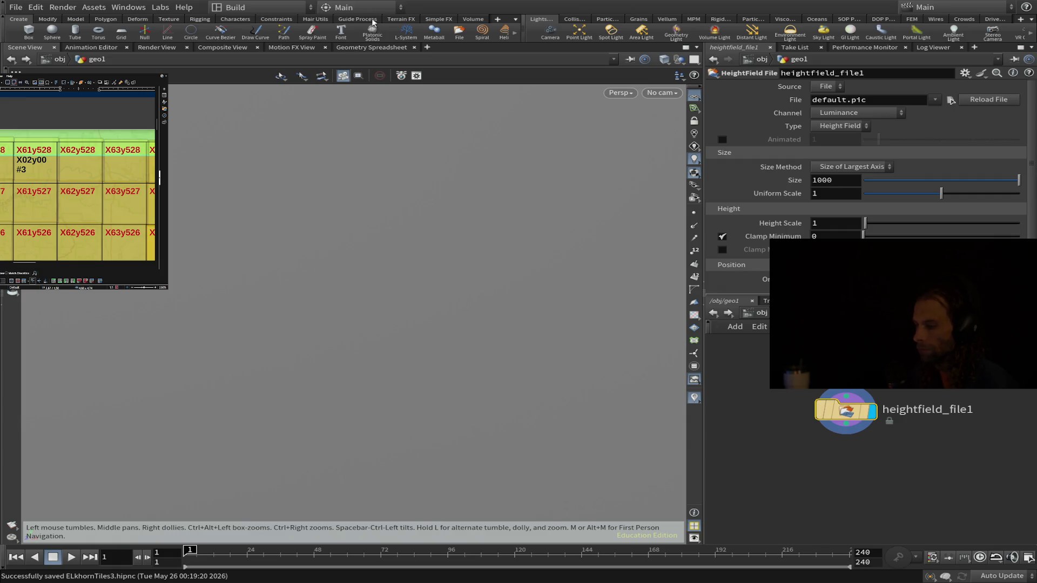
scroll(761, 420, down, 4)
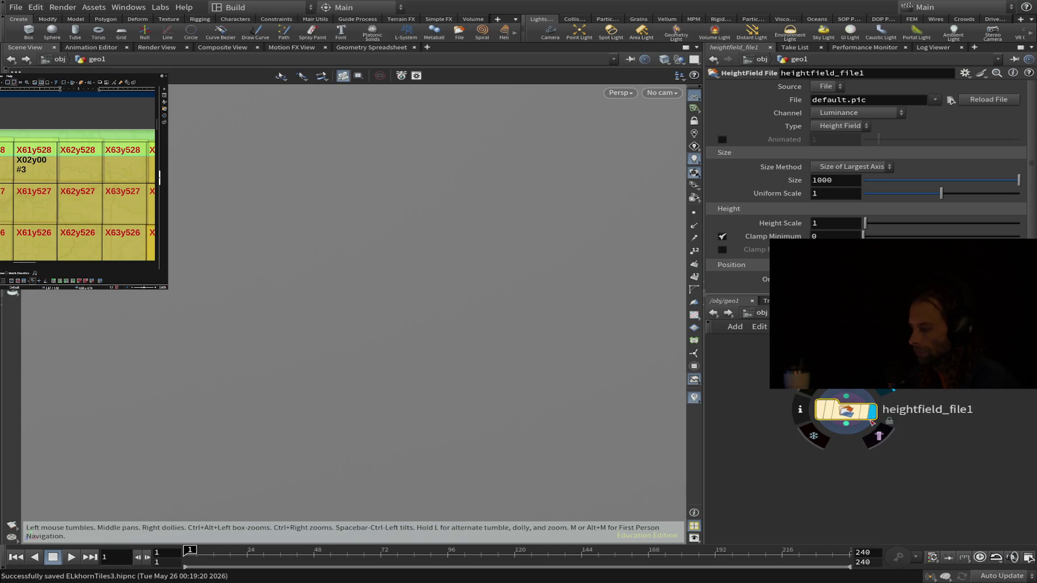
scroll(722, 426, down, 3)
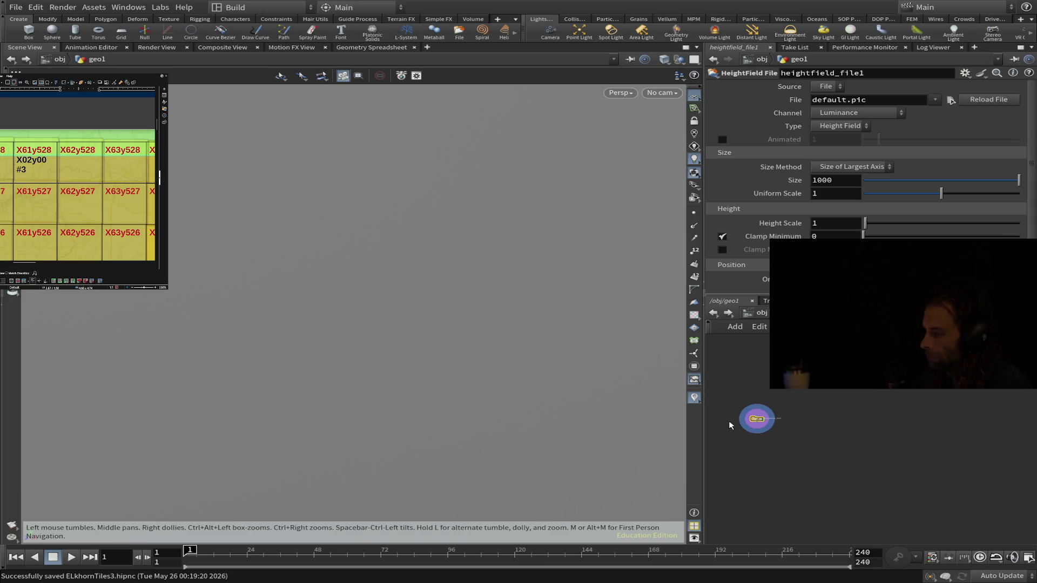
scroll(712, 419, up, 5)
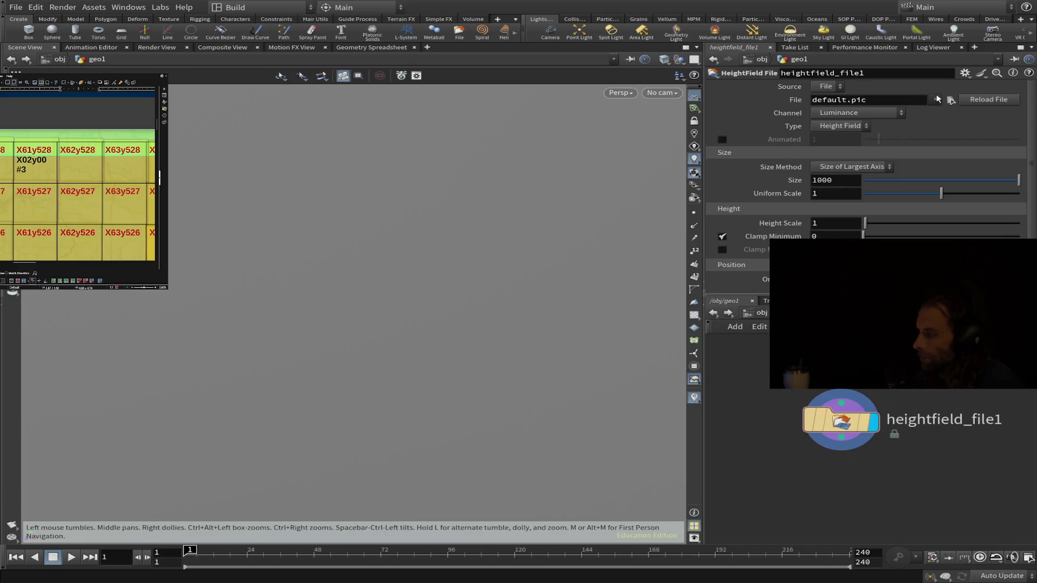
Step: Paste the Desktop Medora tile heightmap path into heightfield_file1's File parameter
key(ctrl+v)
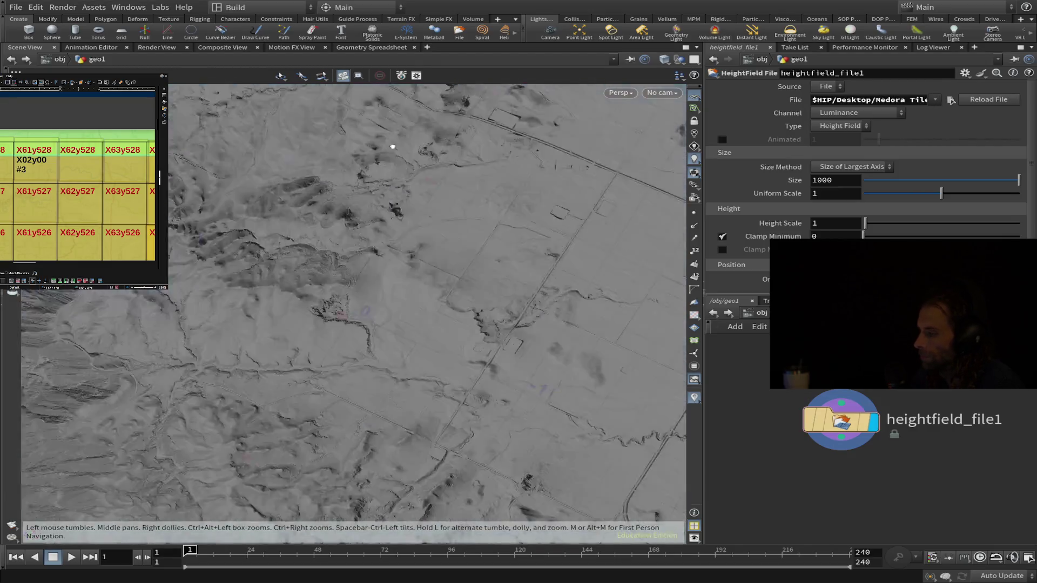
mouse_move(394, 146)
mouse_down()
mouse_move(394, 113)
mouse_move(296, 331)
mouse_move(324, 270)
mouse_move(289, 184)
mouse_move(354, 301)
mouse_move(396, 281)
mouse_move(400, 246)
mouse_move(324, 261)
mouse_move(270, 358)
mouse_move(251, 246)
mouse_up()
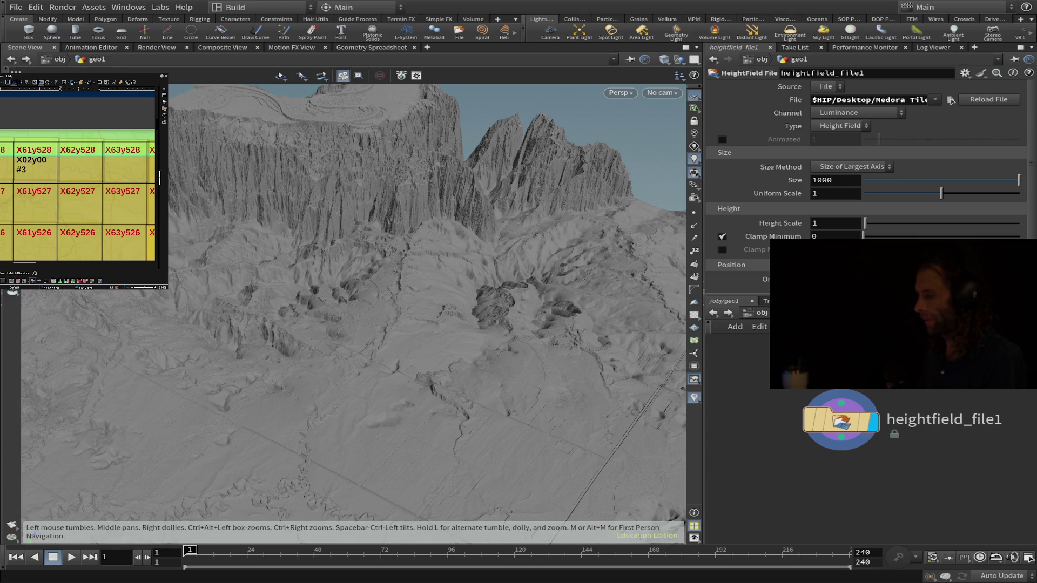
Step: Set heightfield_file1's size to 9012 and uniform scale to .2238
double_click(835, 180)
text(9)
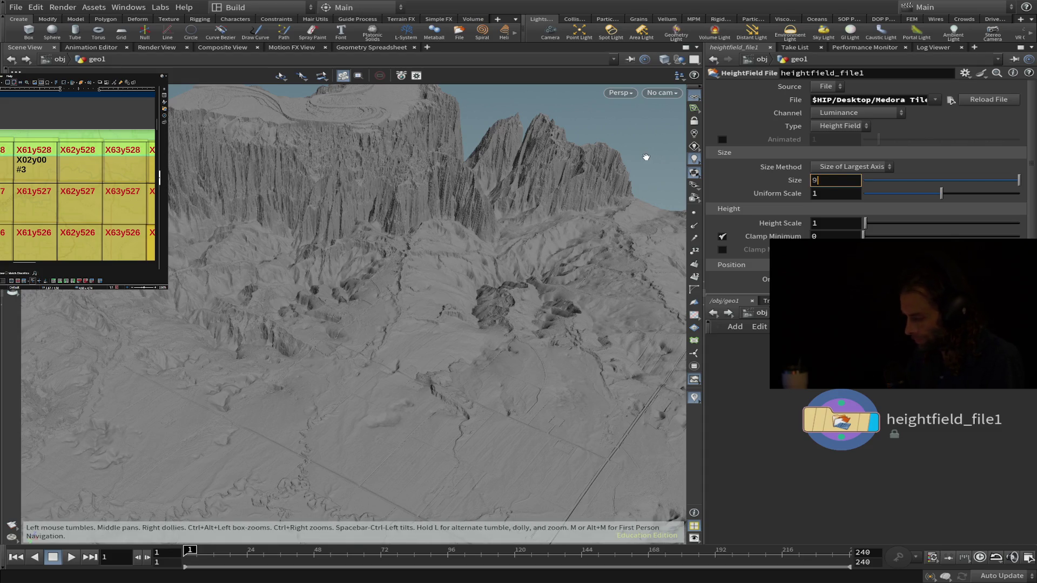
text(012)
key(Return)
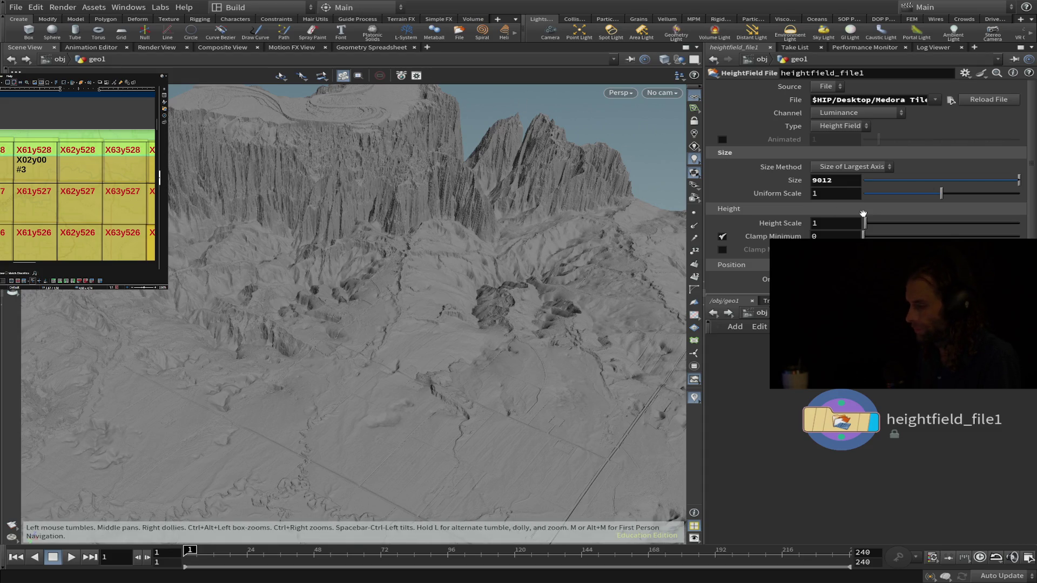
double_click(821, 193)
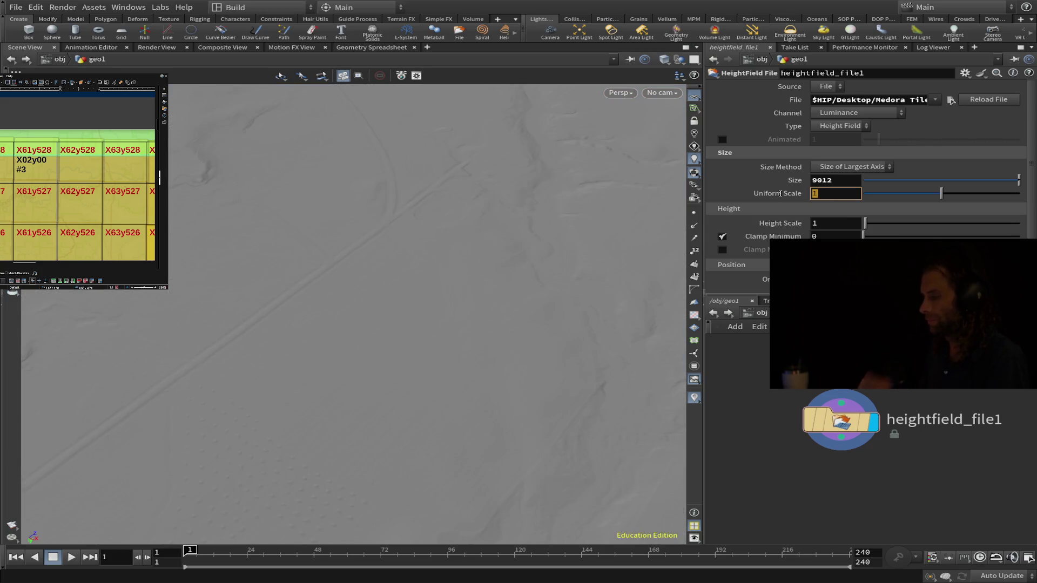
text(.2238)
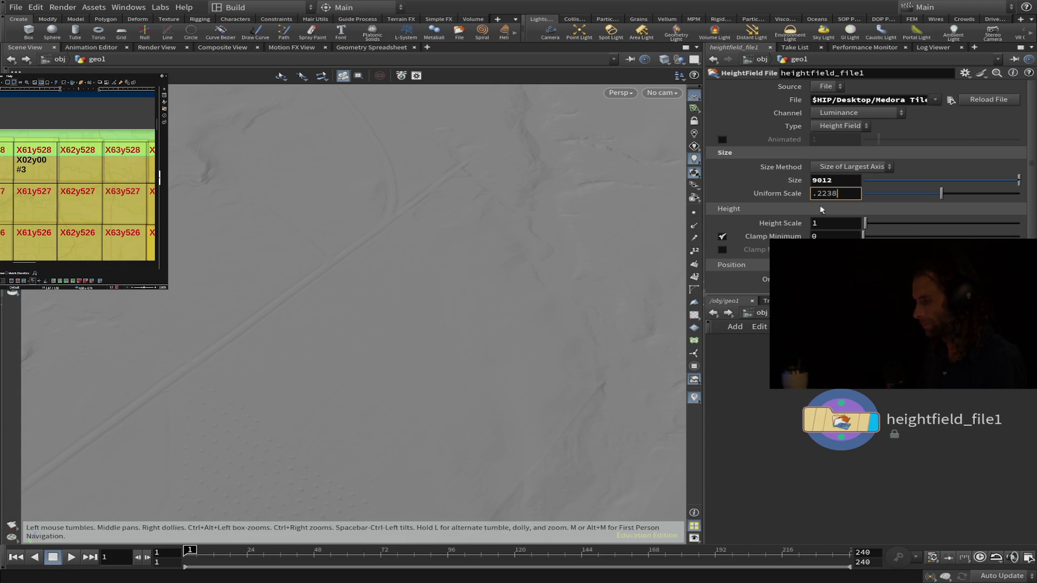
key(Return)
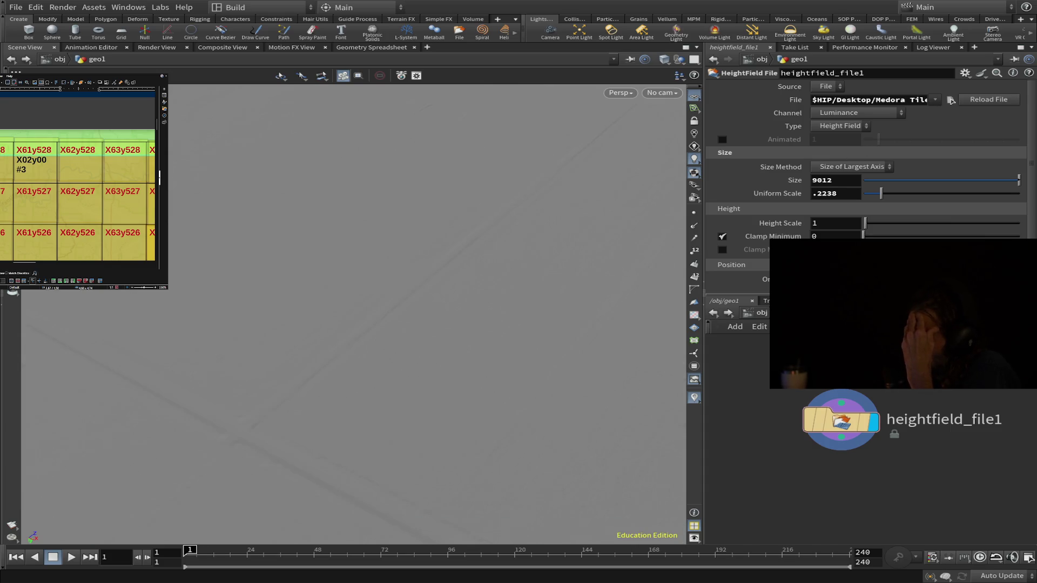
scroll(766, 428, down, 3)
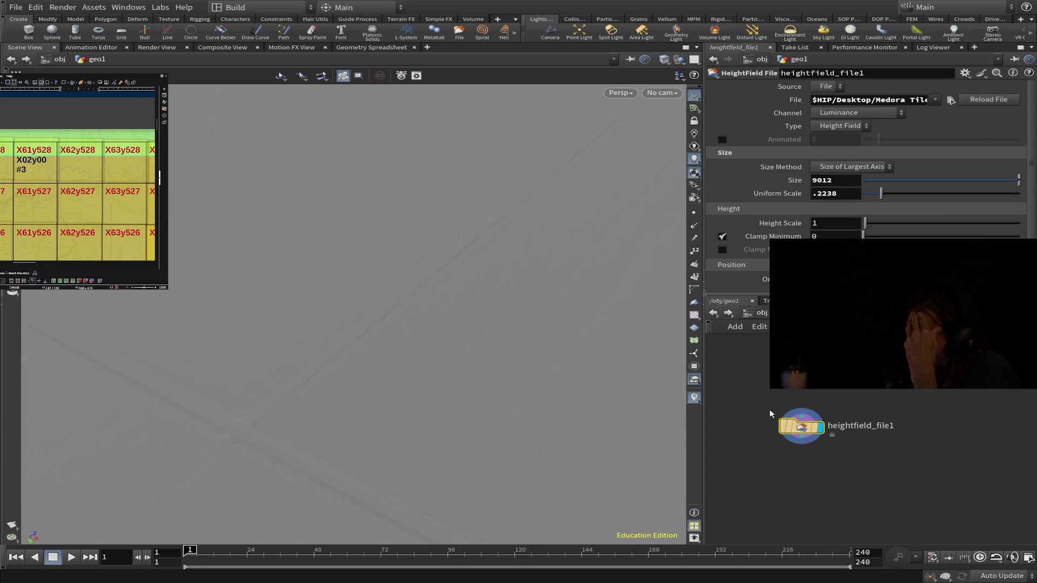
drag(802, 426, 939, 411)
Step: Add a HeightField node divided By Axis with 2049 grid samples
key(Tab)
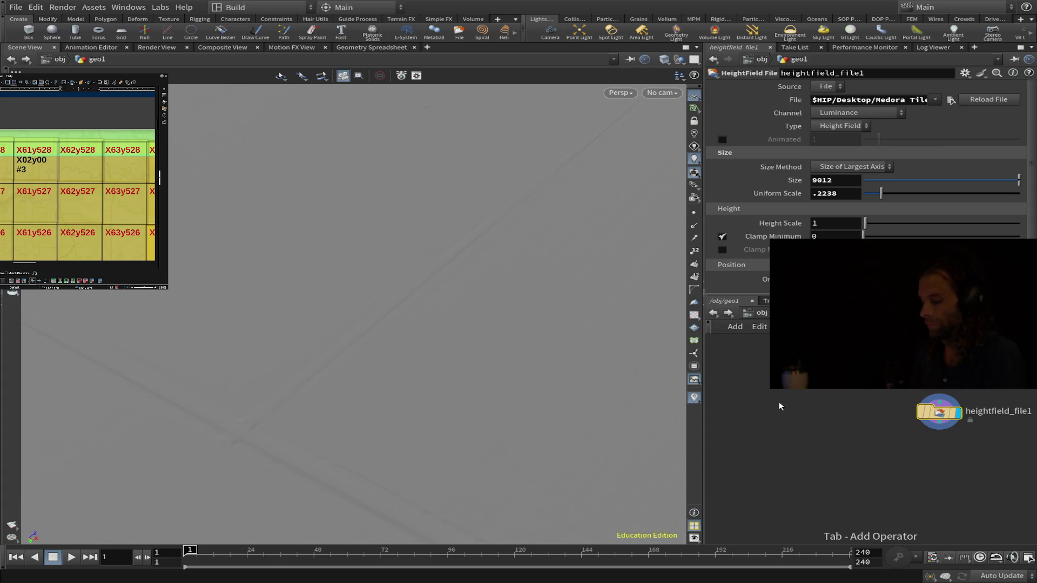
text(heightfield)
key(Return)
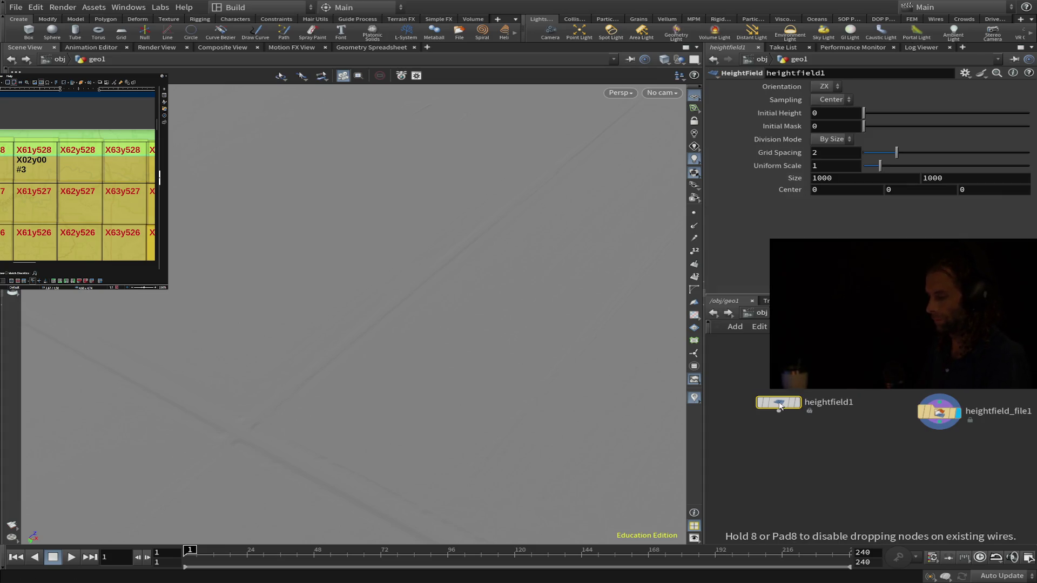
click(832, 139)
click(832, 153)
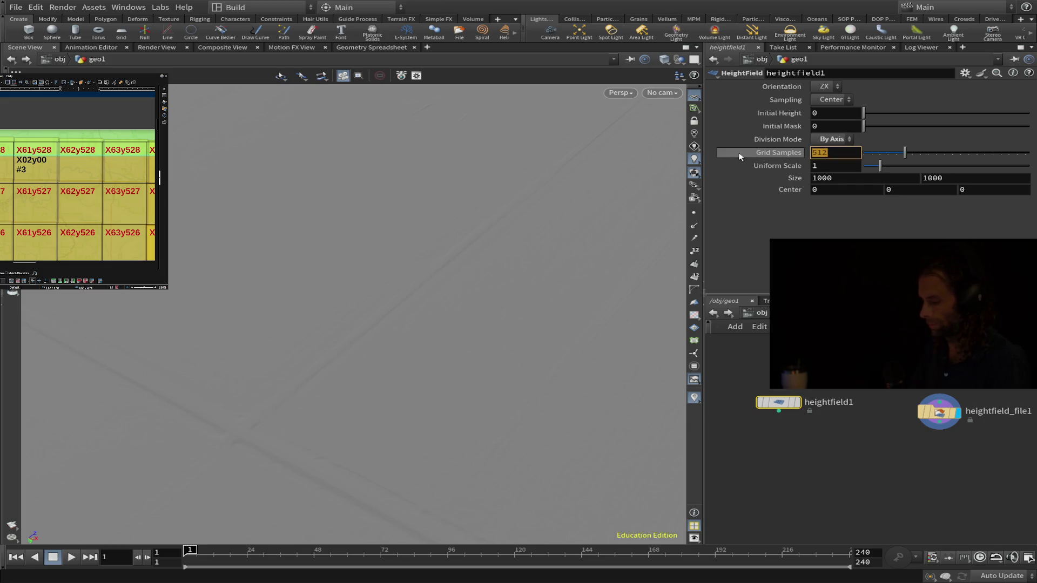
text(2049)
key(Return)
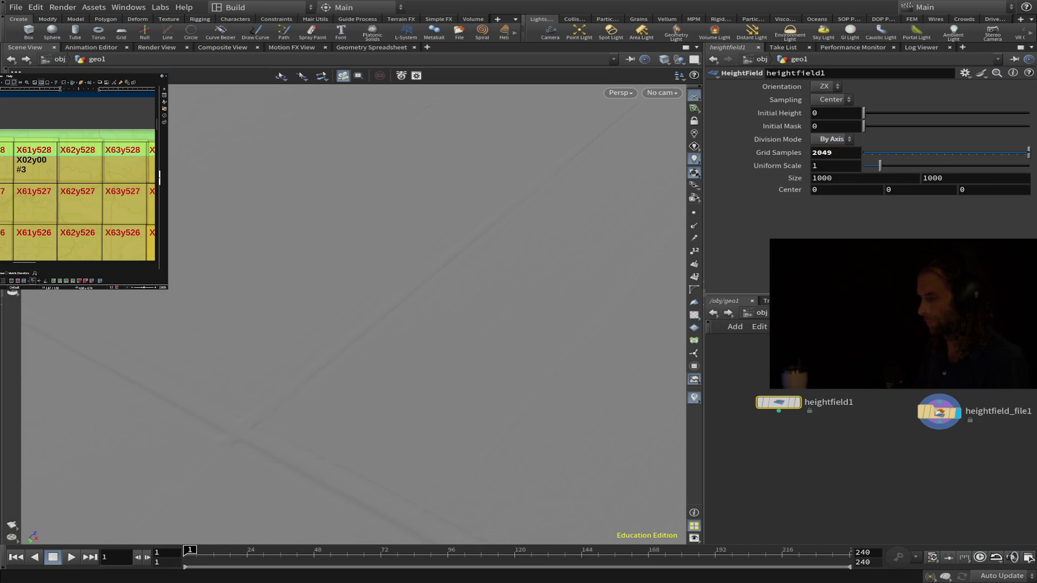
Step: Set the heightfield1 grid size to 2017 by 2017
click(829, 166)
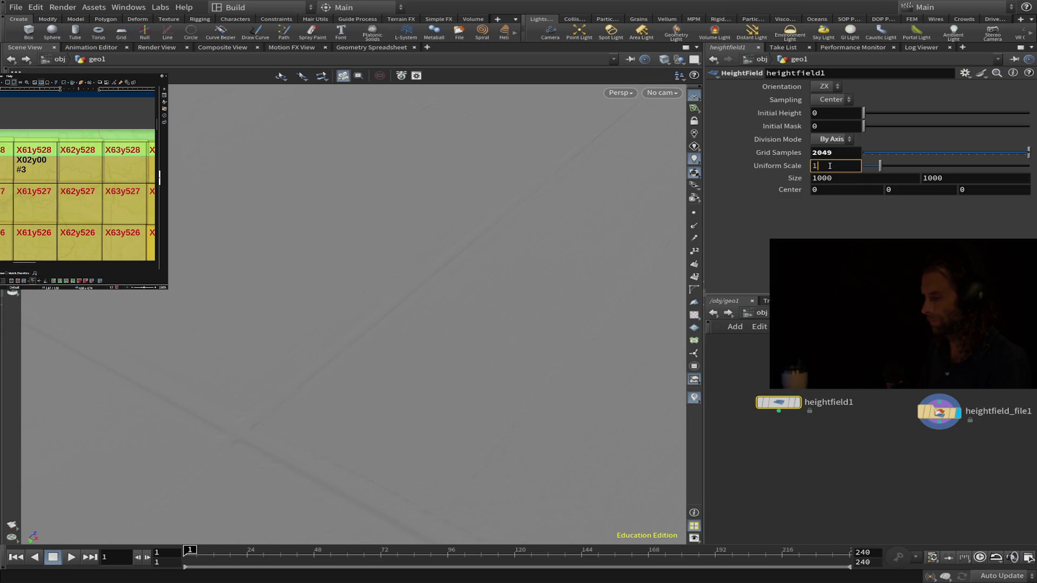
double_click(824, 182)
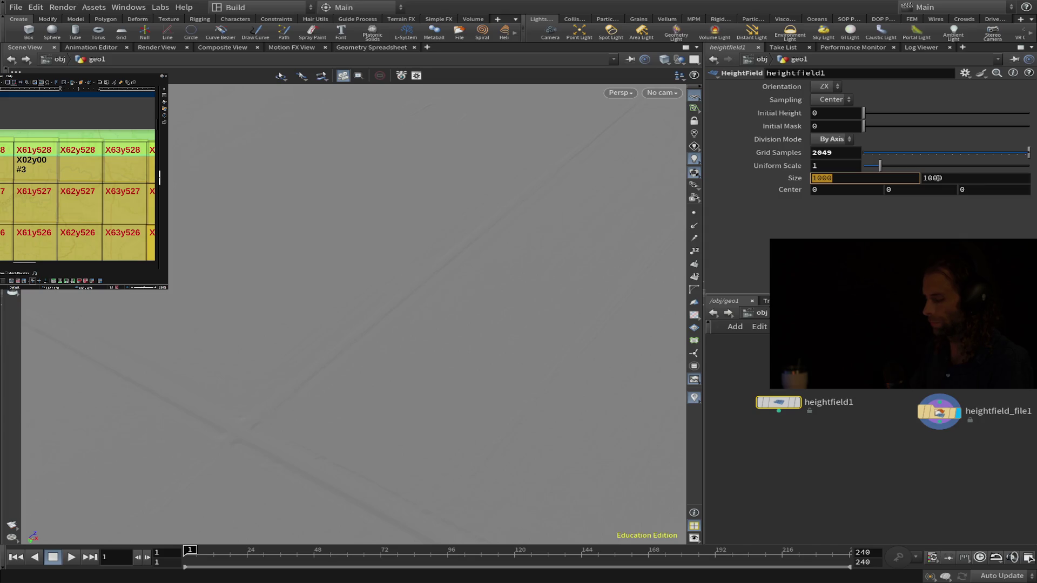
text(2017)
double_click(939, 178)
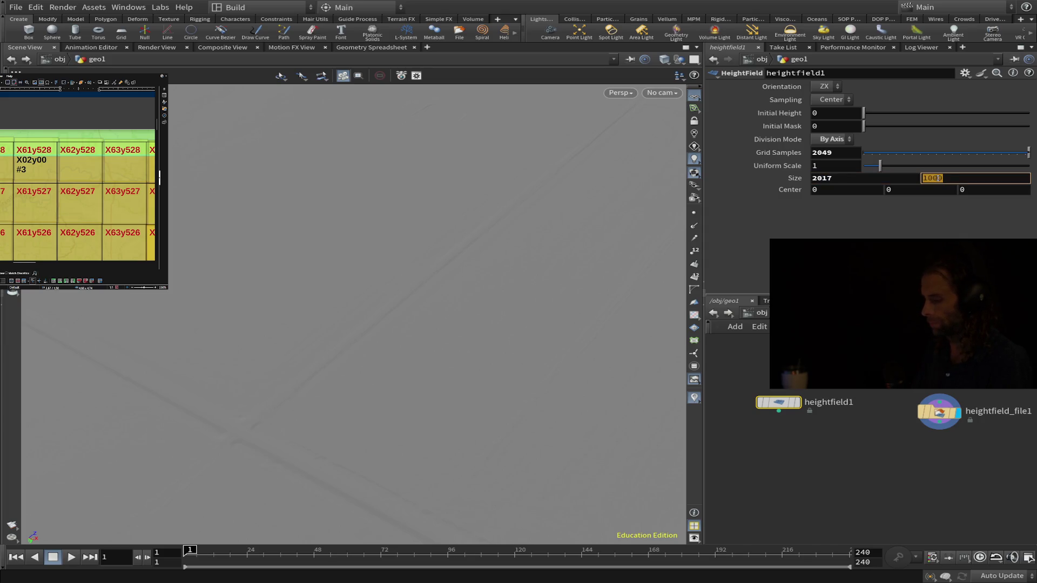
text(2017)
key(Return)
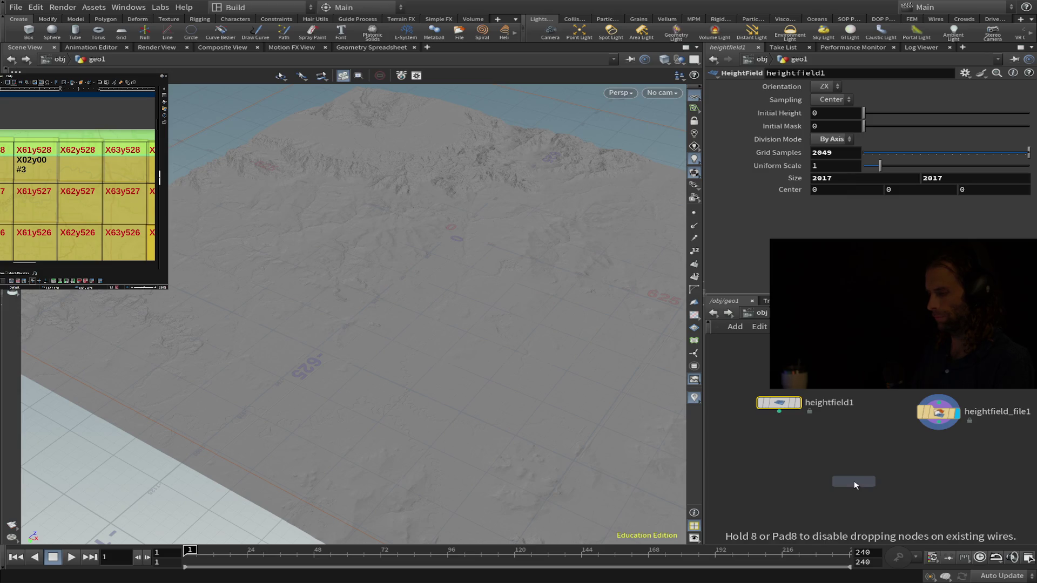
Step: Place a HeightField Project node fed by heightfield1 first and heightfield_file1 second
click(854, 482)
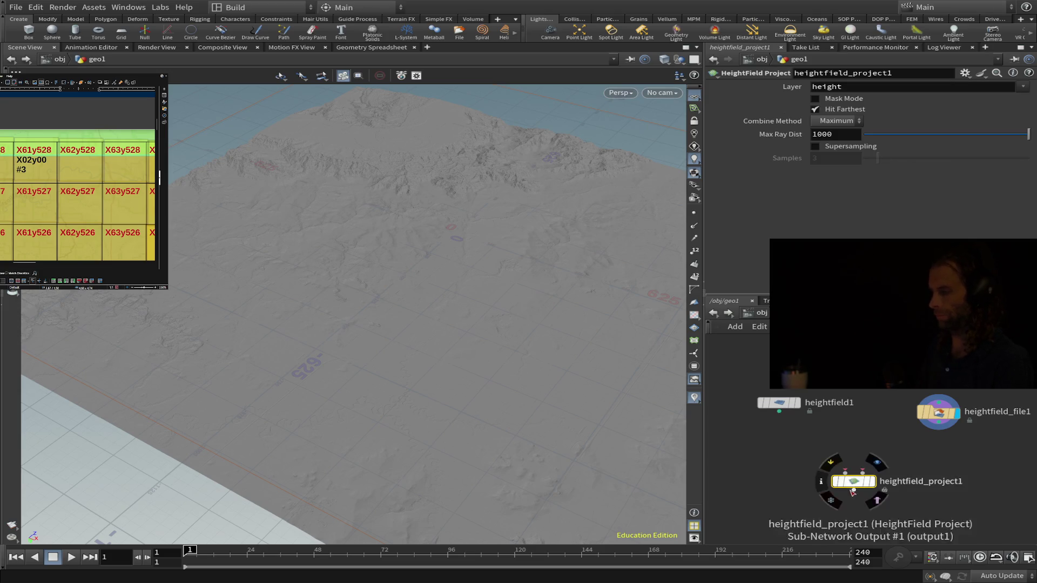
drag(779, 414, 845, 473)
drag(940, 427, 862, 471)
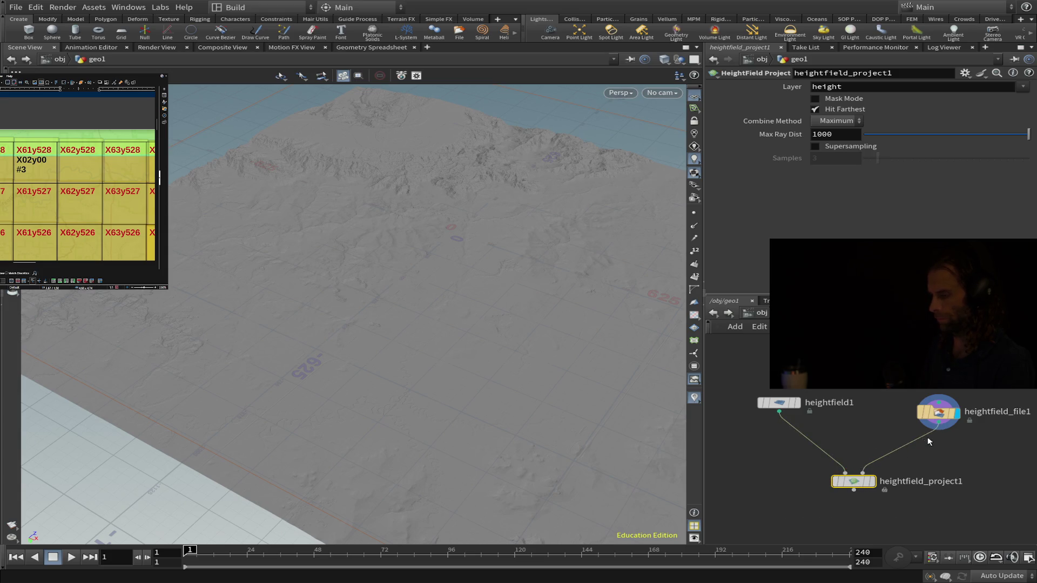
mouse_move(913, 508)
middle_down()
mouse_move(896, 427)
mouse_move(903, 438)
middle_up()
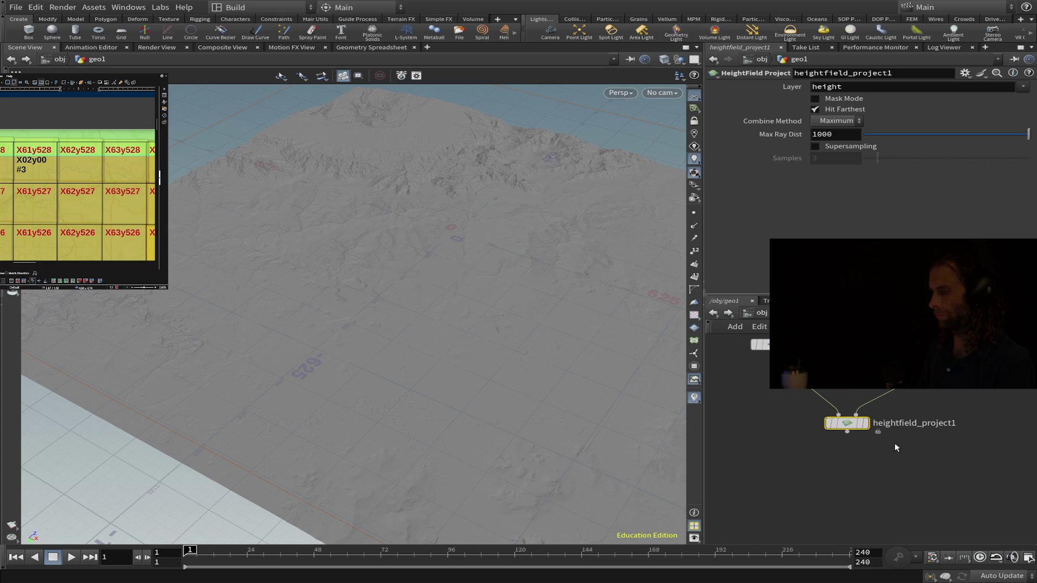
mouse_move(420, 363)
mouse_down()
mouse_move(329, 332)
mouse_move(333, 396)
mouse_move(484, 470)
mouse_move(337, 375)
mouse_move(351, 377)
mouse_move(373, 417)
mouse_move(327, 370)
mouse_move(350, 351)
mouse_up()
scroll(349, 351, down, 2)
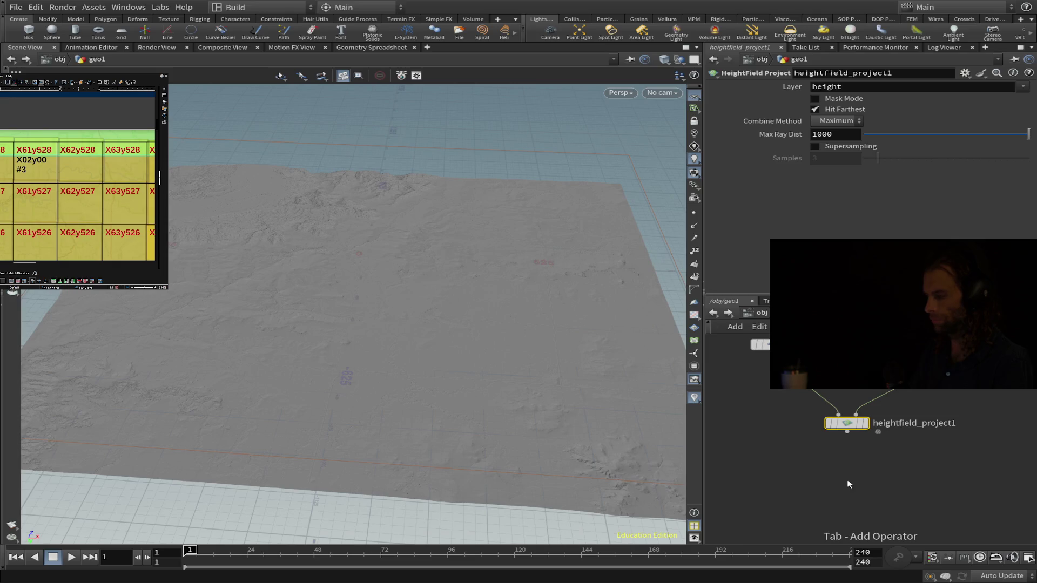
Step: Add a heightfield_remap1 node wired to heightfield_project1's output
key(Tab)
text(remap)
key(Return)
click(847, 480)
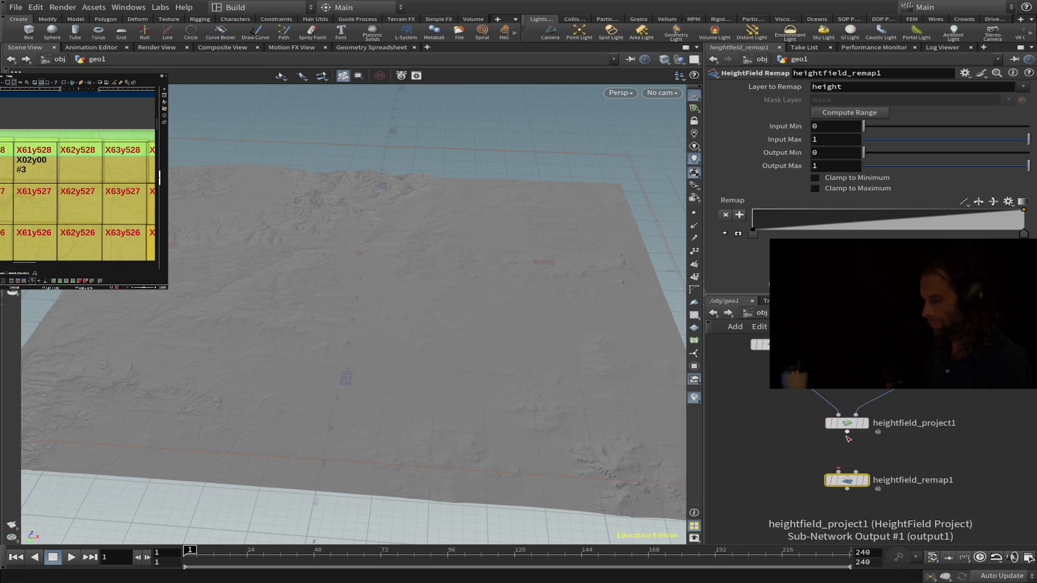
mouse_move(838, 472)
mouse_down()
mouse_move(856, 438)
mouse_move(848, 432)
mouse_up()
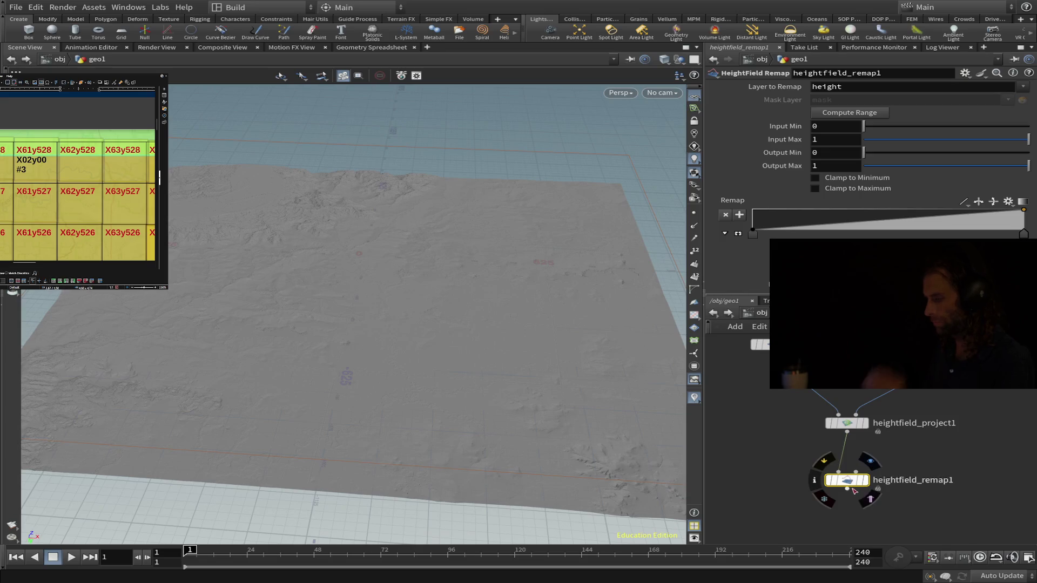
drag(849, 489, 856, 488)
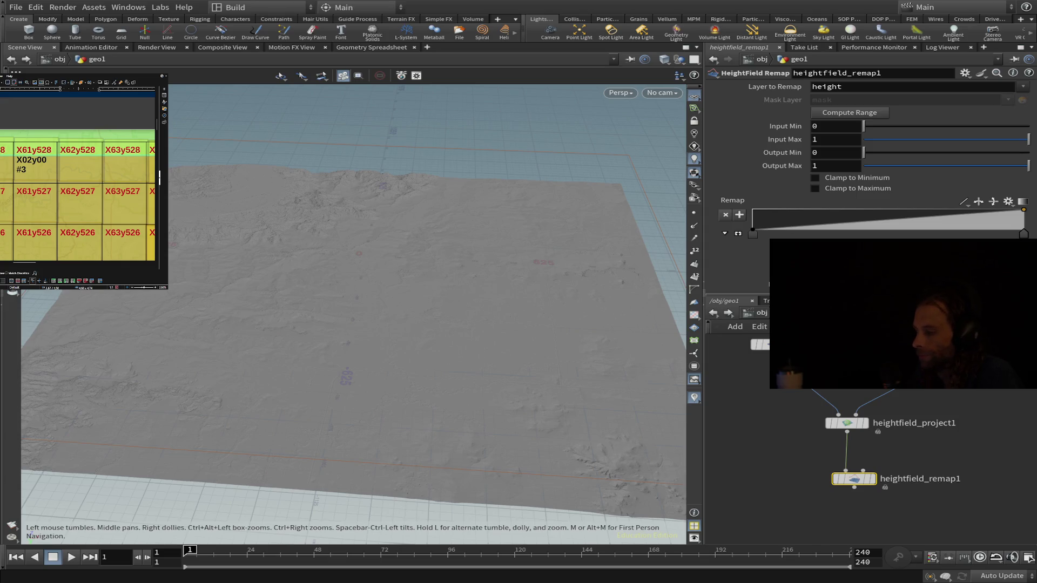
Step: Set the display flag on heightfield_project1 and zoom in close on its terrain
mouse_move(432, 372)
mouse_down()
mouse_move(451, 377)
mouse_move(394, 354)
mouse_move(409, 352)
mouse_move(419, 300)
mouse_move(445, 305)
mouse_move(411, 346)
mouse_up()
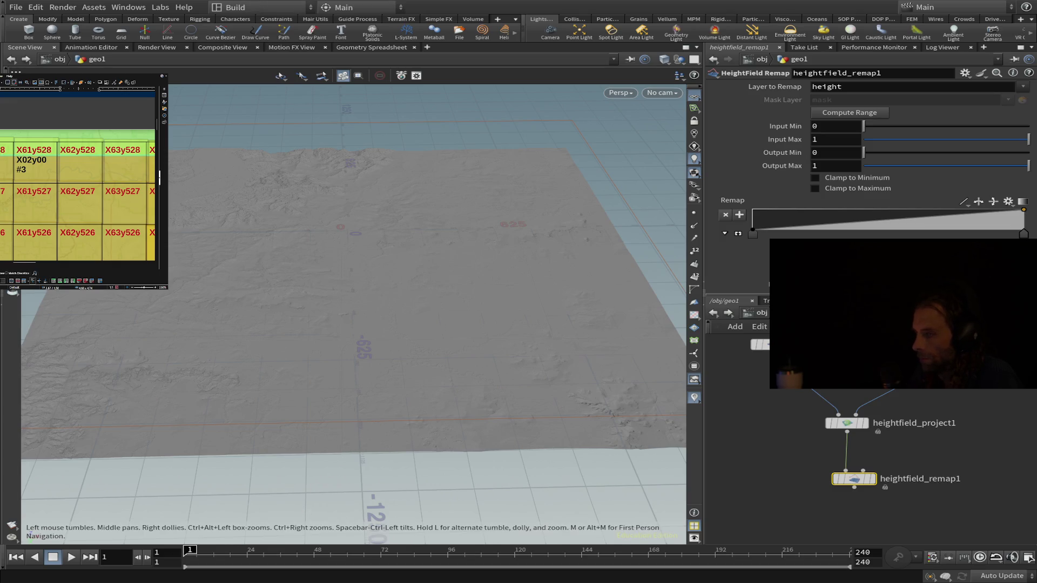
click(866, 480)
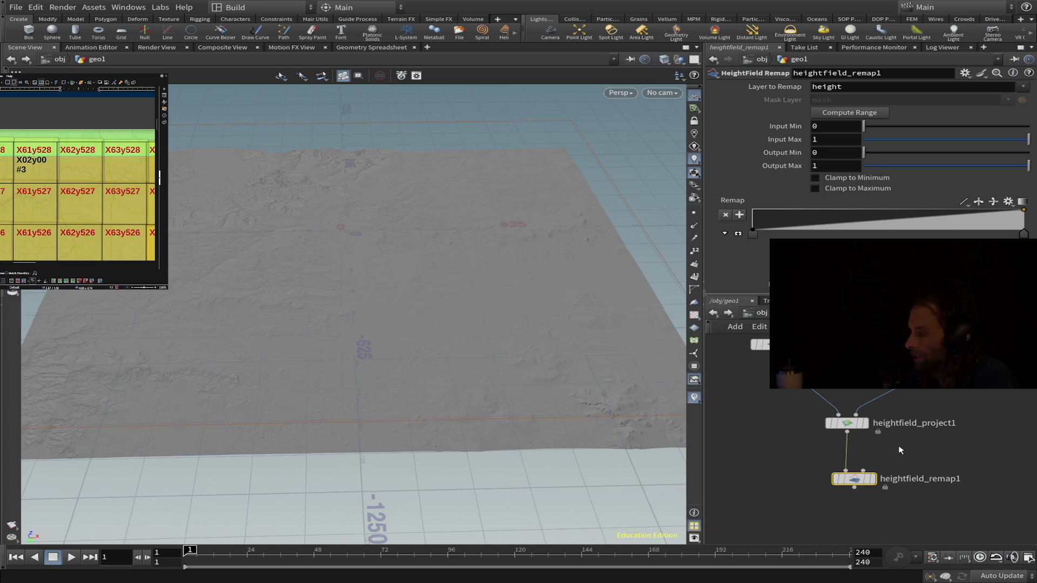
mouse_move(864, 430)
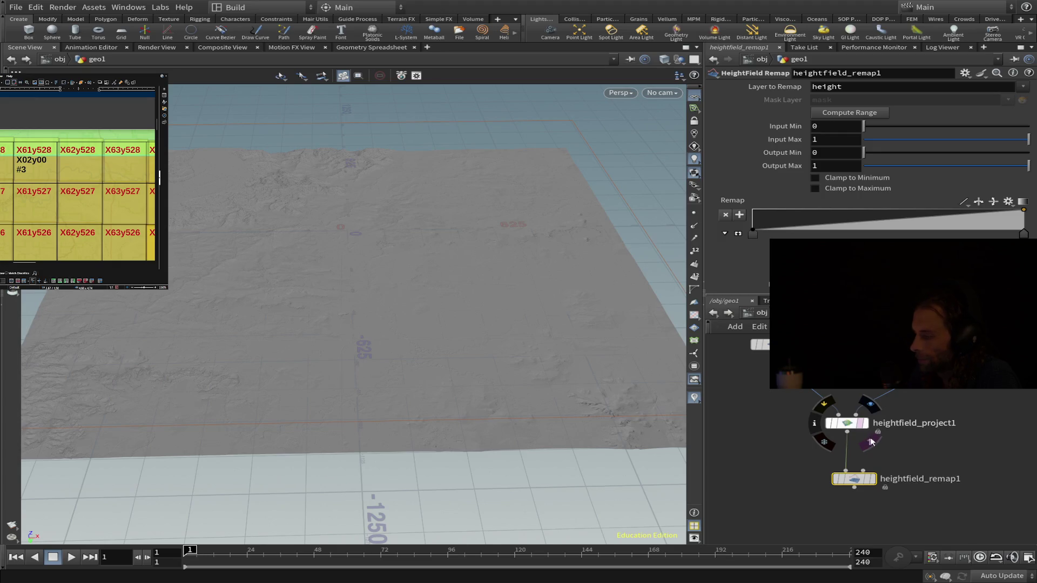
click(870, 439)
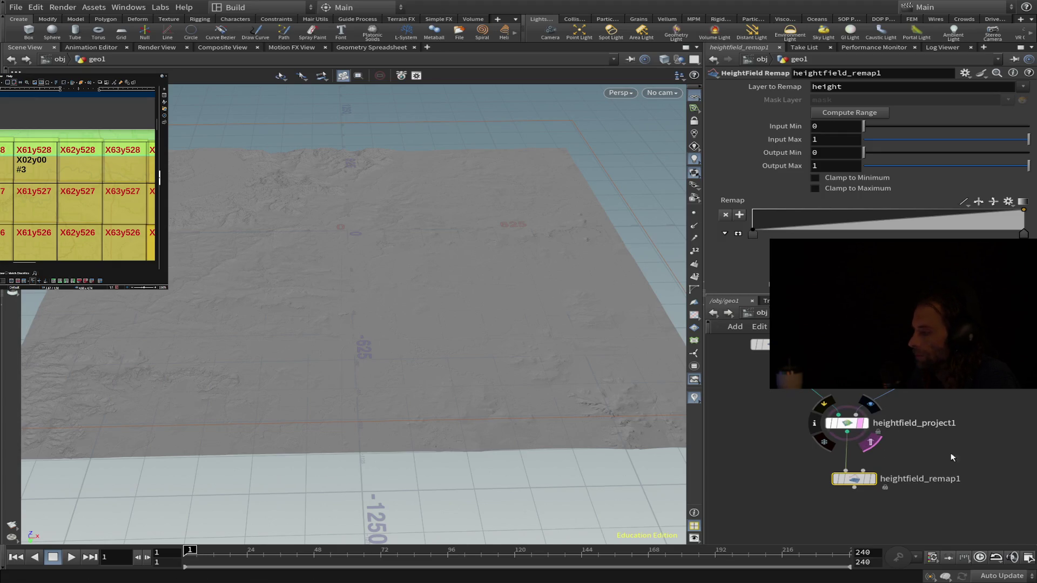
click(875, 408)
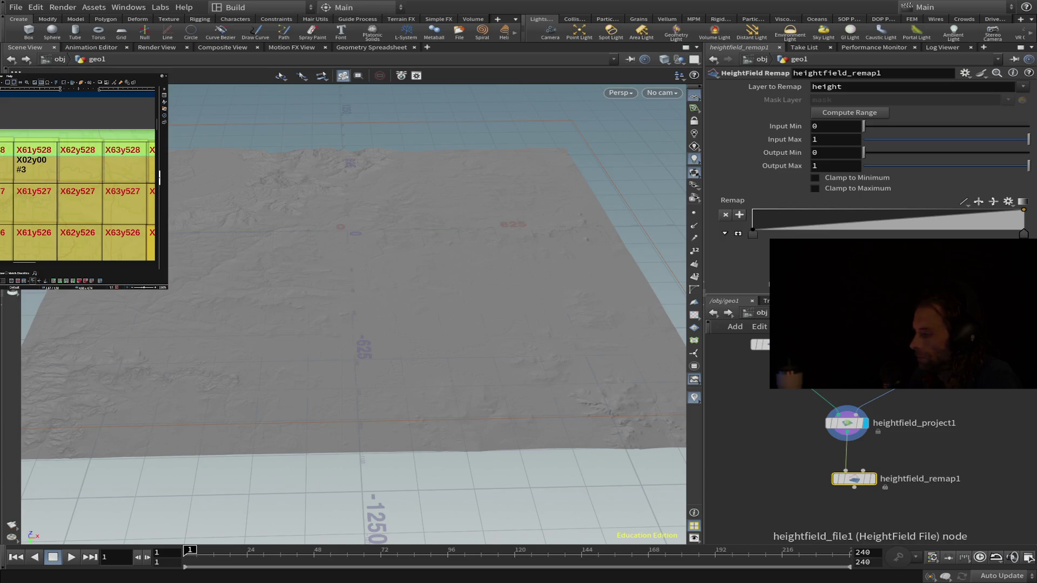
scroll(489, 443, up, 3)
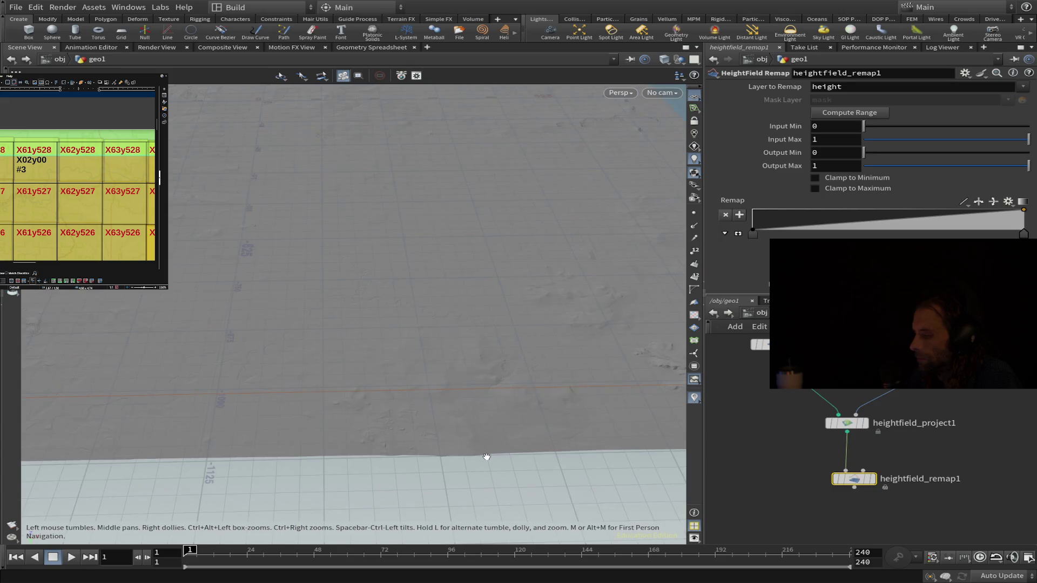
scroll(488, 454, up, 2)
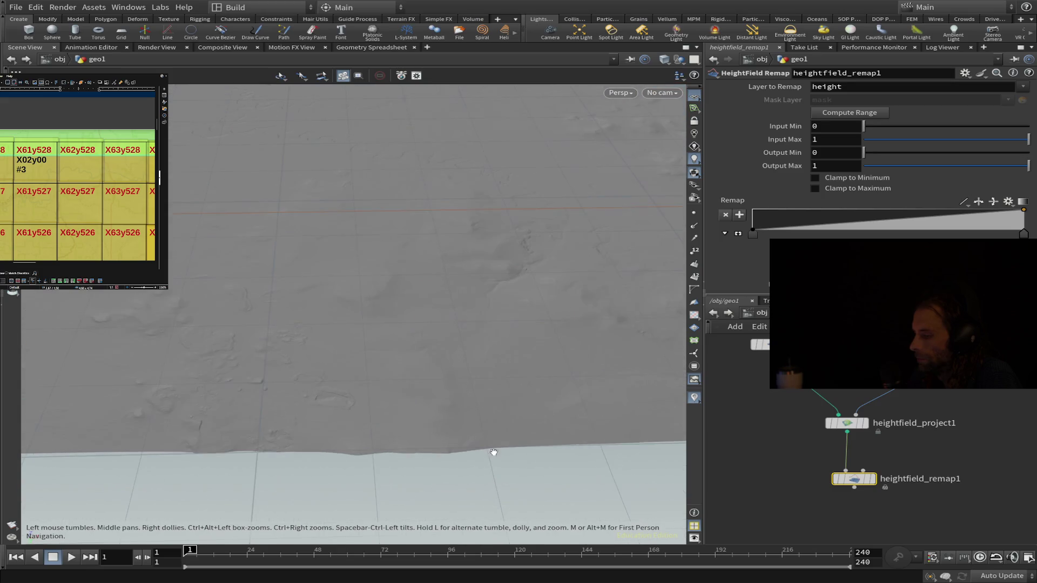
click(867, 424)
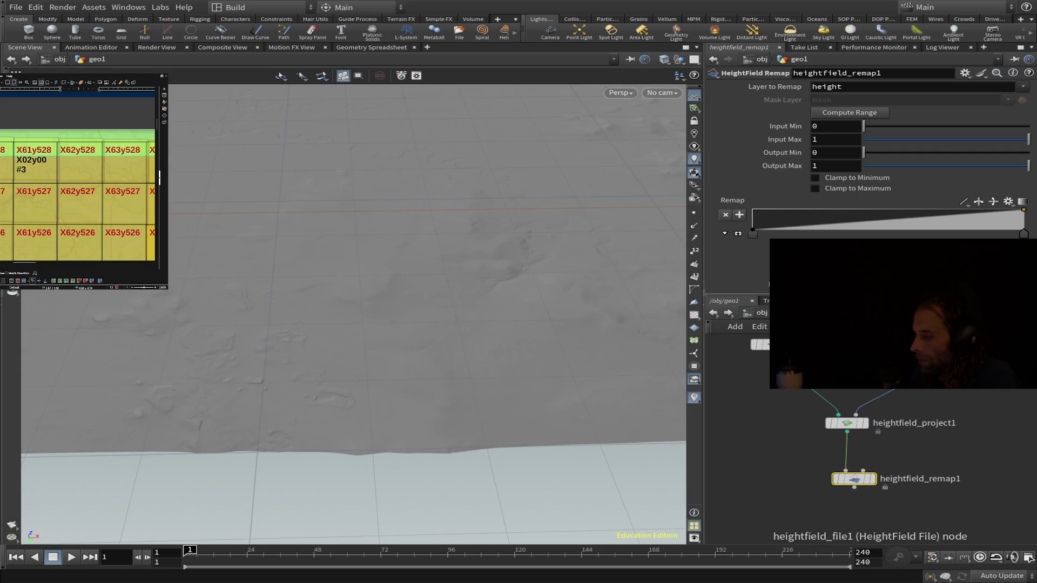
scroll(615, 415, up, 2)
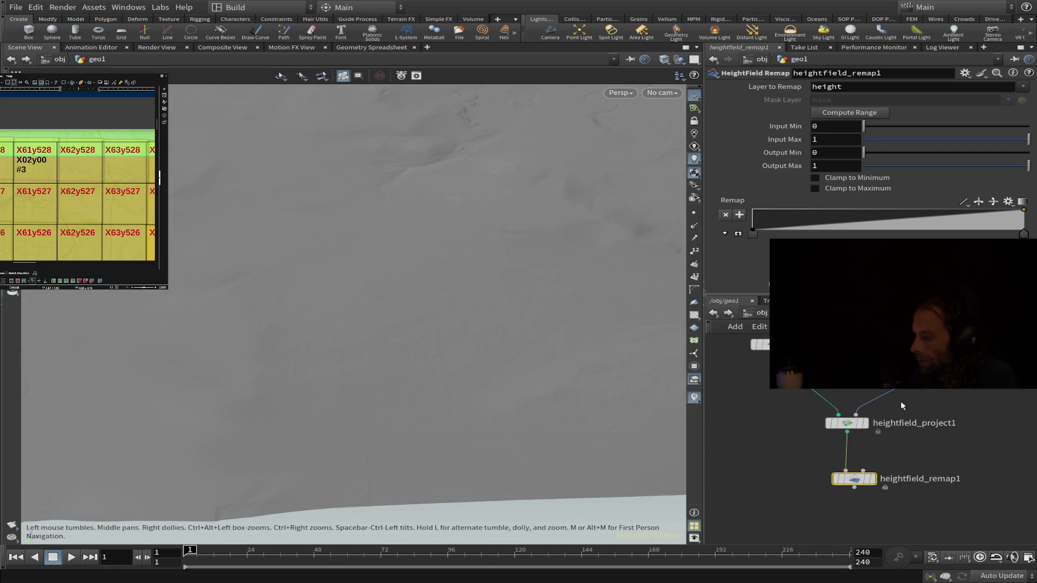
click(868, 427)
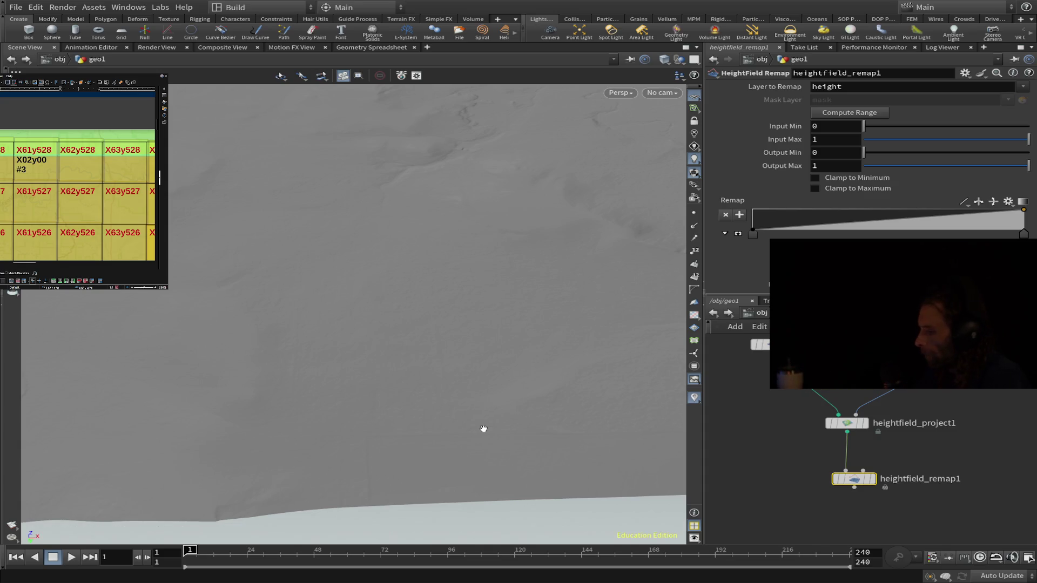
drag(484, 429, 490, 435)
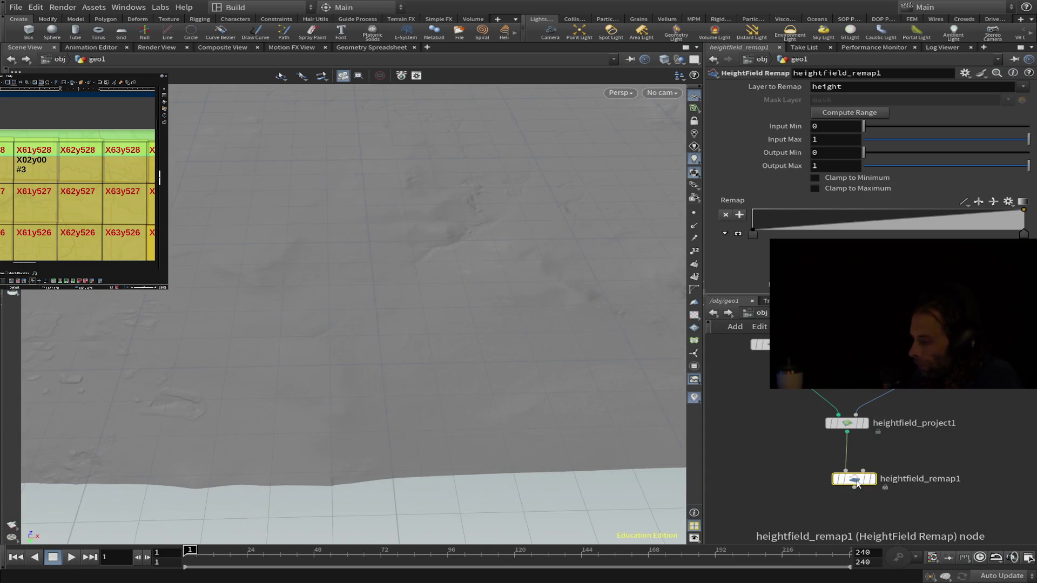
Step: Compute heightfield_remap1's input range (133.428–179.233) and set output min 0, max 1
click(852, 112)
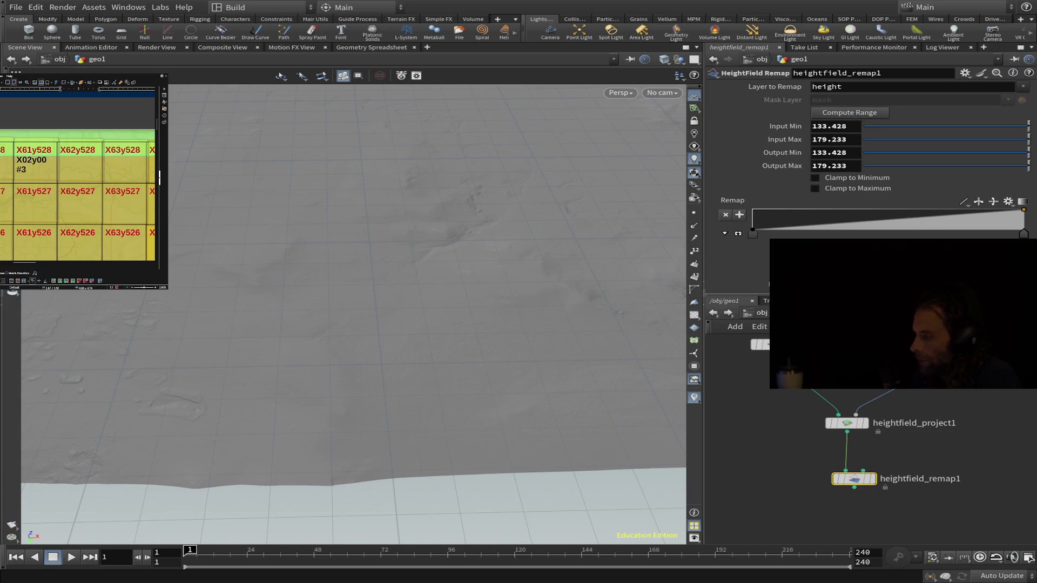
click(851, 150)
double_click(851, 151)
text(0)
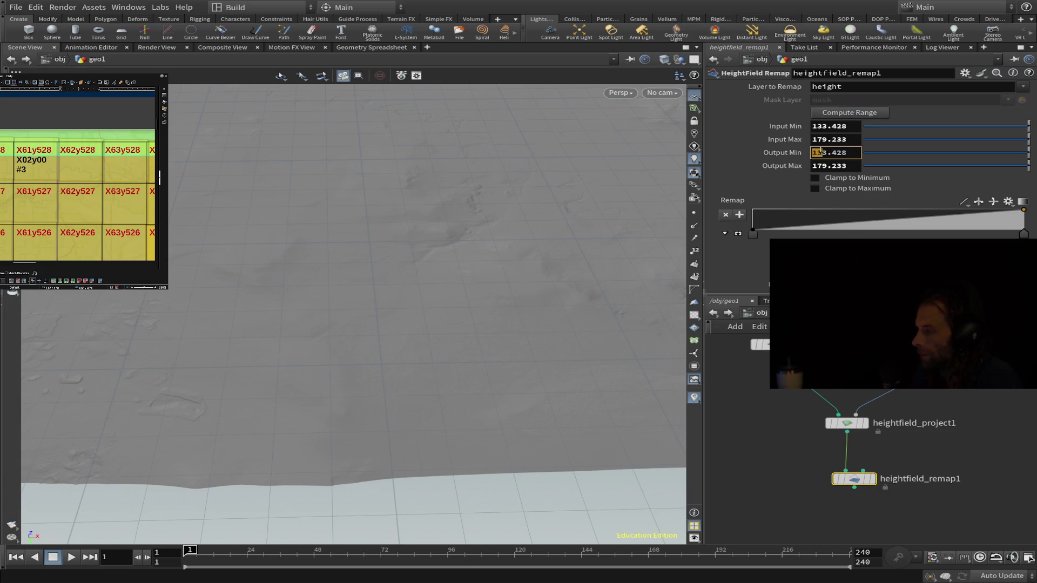
double_click(850, 165)
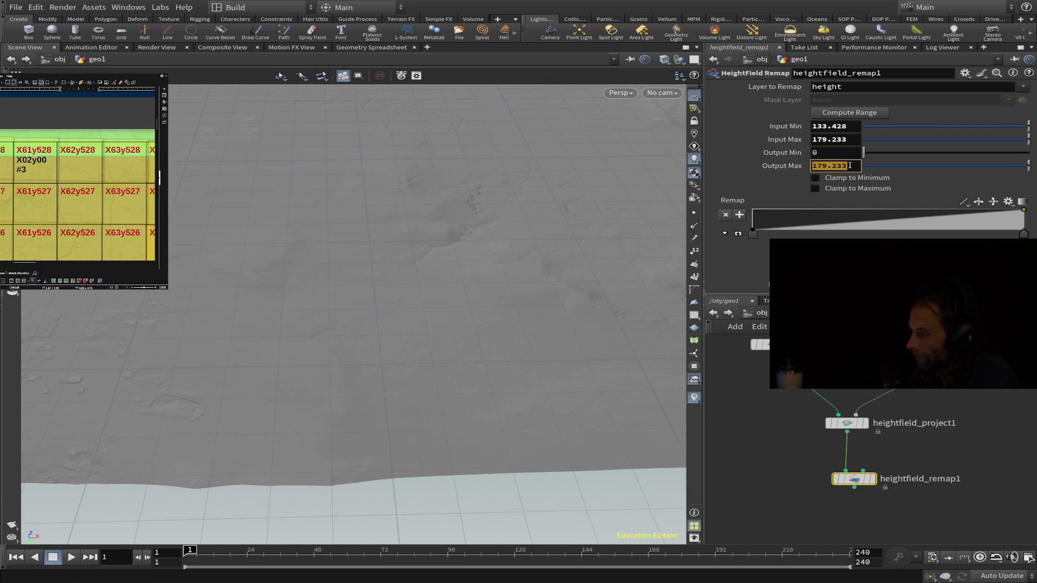
text(1)
key(Return)
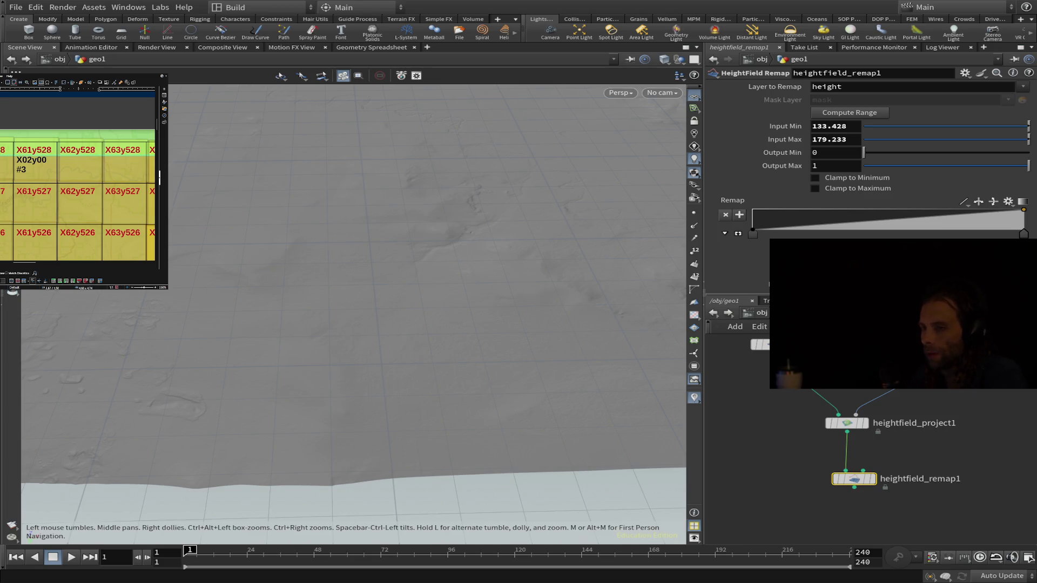
mouse_move(410, 378)
mouse_down()
mouse_move(416, 410)
mouse_move(442, 421)
mouse_move(518, 365)
mouse_move(572, 352)
mouse_up()
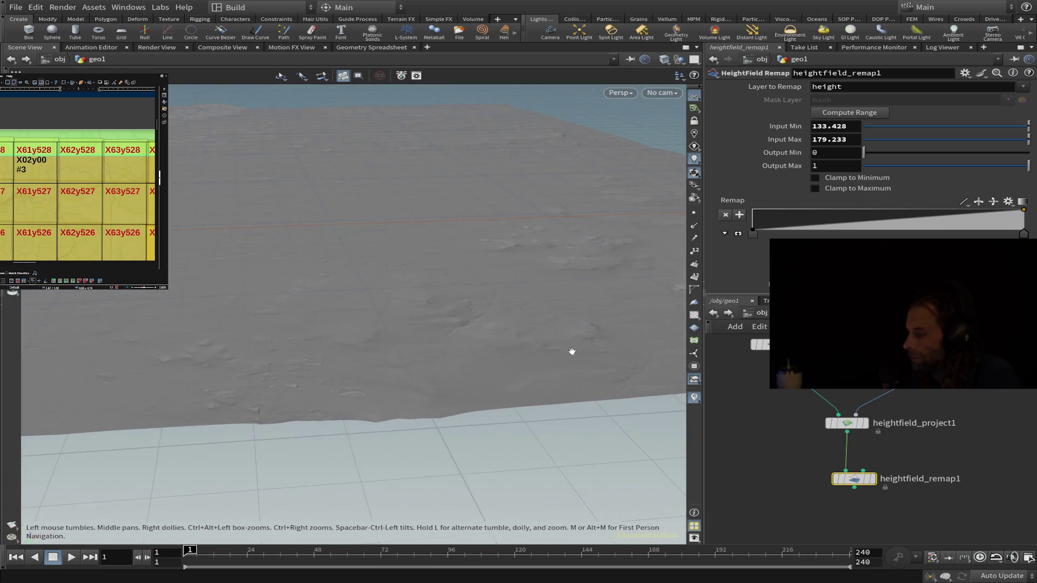
Step: Place heightfield_output1 below heightfield_remap1 and wire the remap's output into it
click(859, 532)
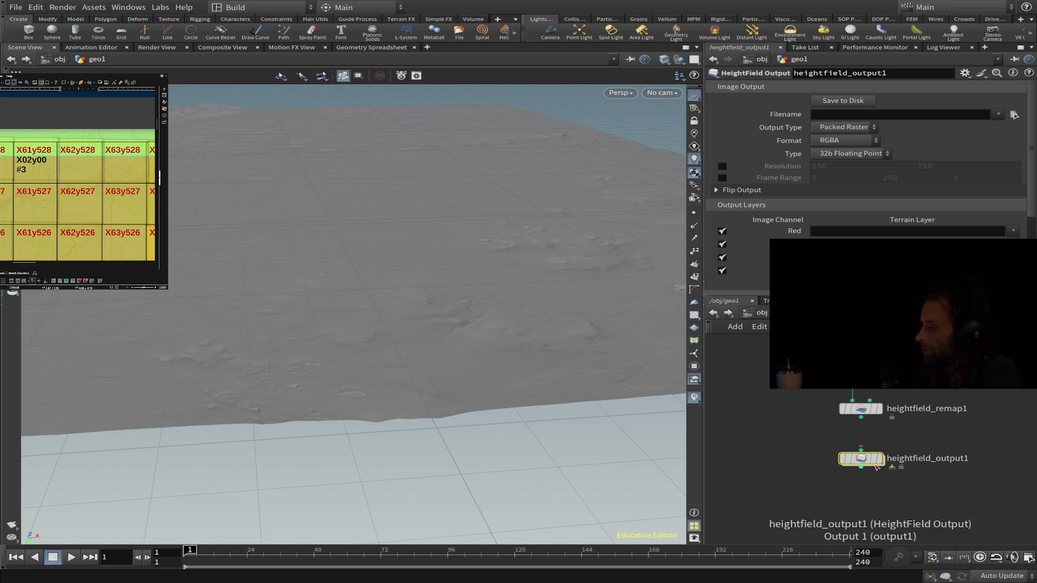
drag(860, 417, 870, 466)
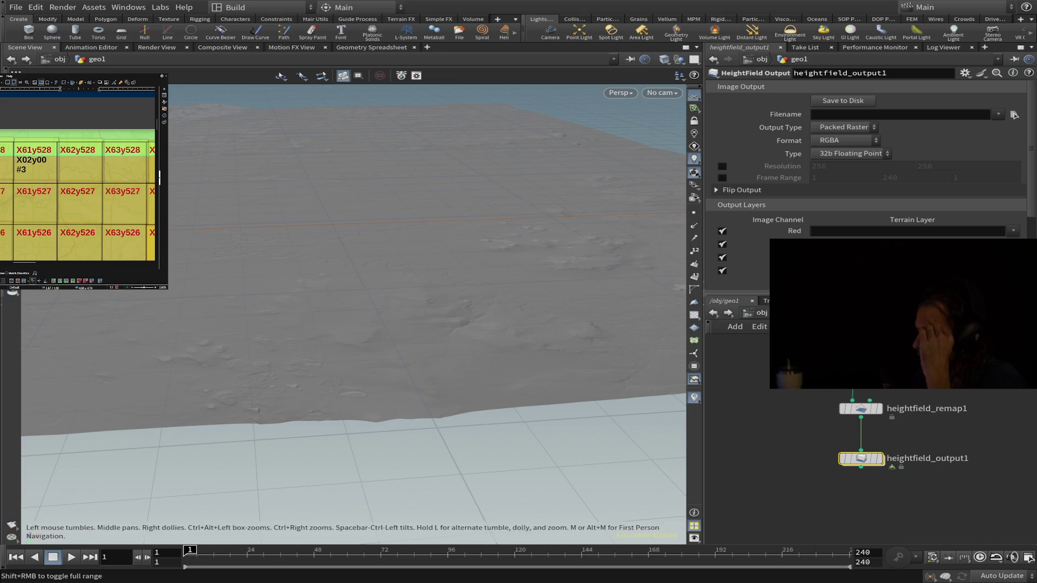
mouse_move(862, 463)
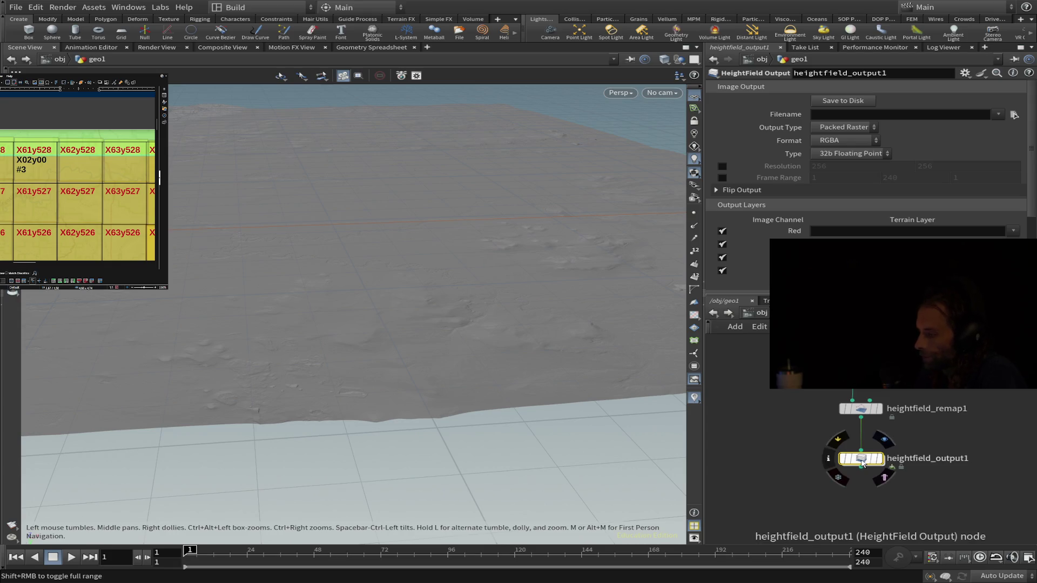
Step: Set the output to Single Channel 16b Fixed with height in red, tiled by Number of Tiles
click(853, 139)
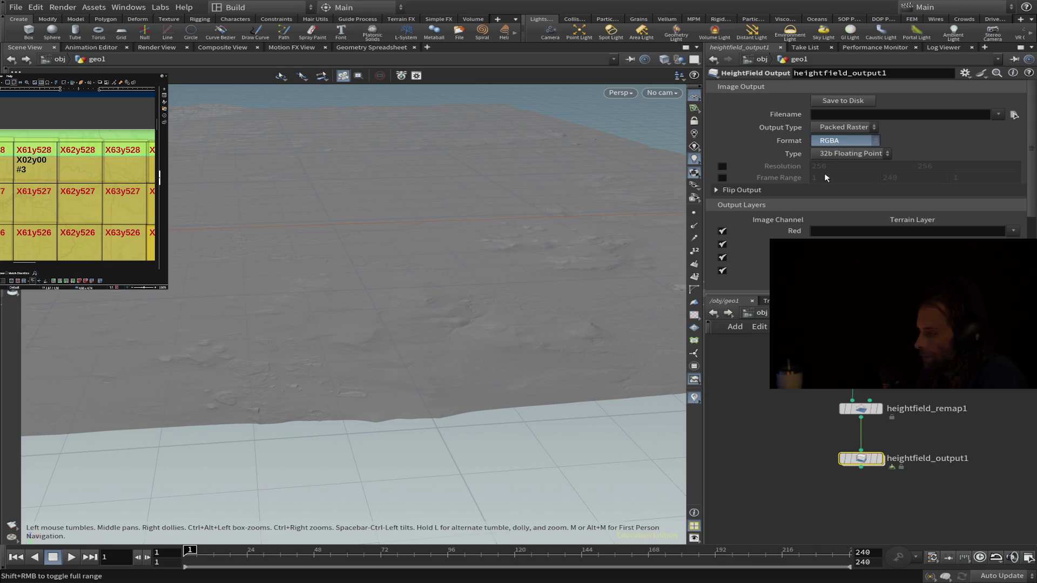
click(824, 172)
click(836, 180)
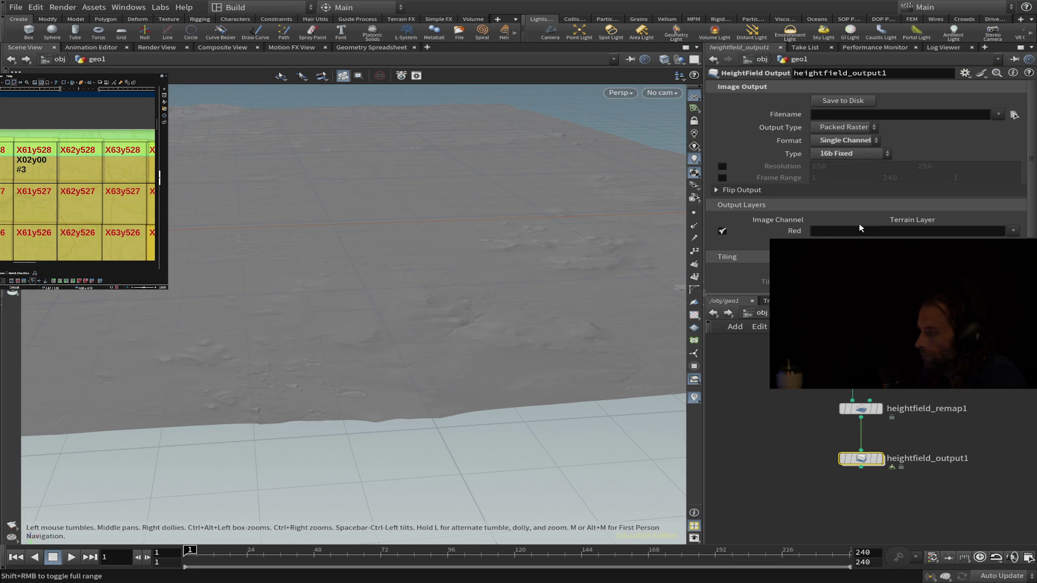
click(1013, 231)
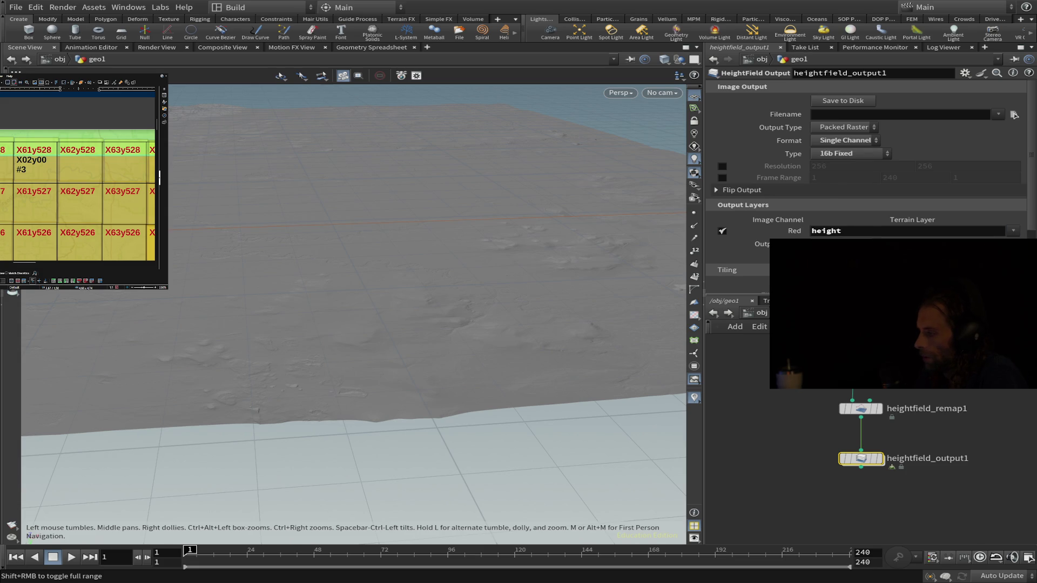
scroll(864, 162, down, 3)
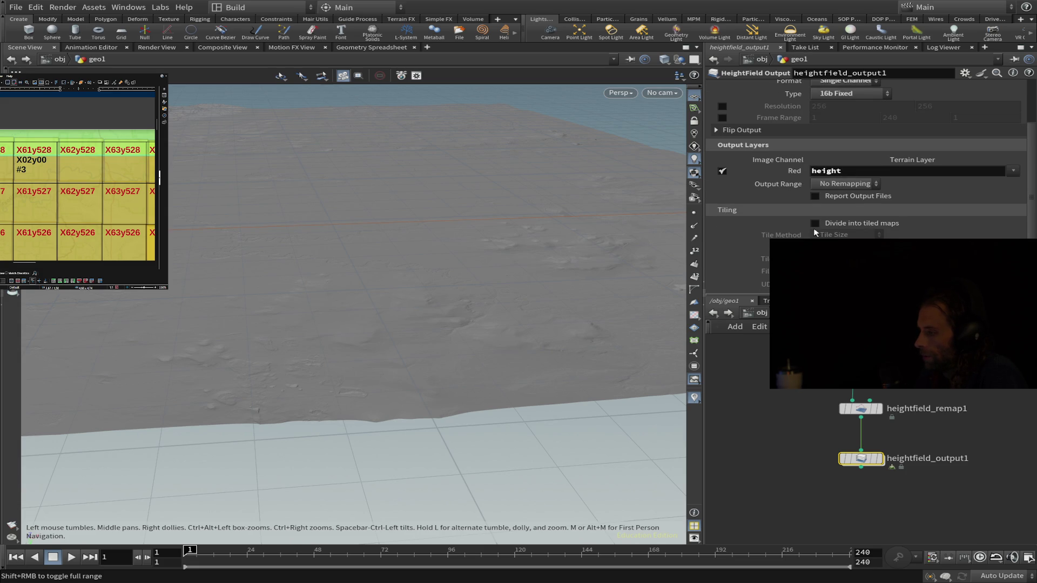
click(847, 235)
click(848, 254)
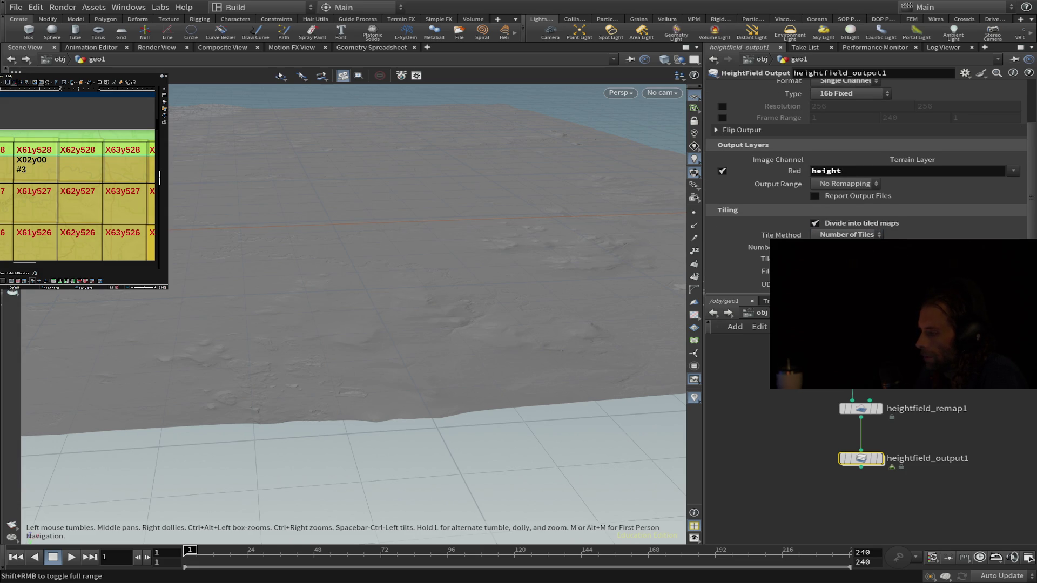
Step: Paste the 2k Map Tiles file path and save the height tiles to disk
scroll(864, 162, up, 1)
scroll(848, 156, up, 3)
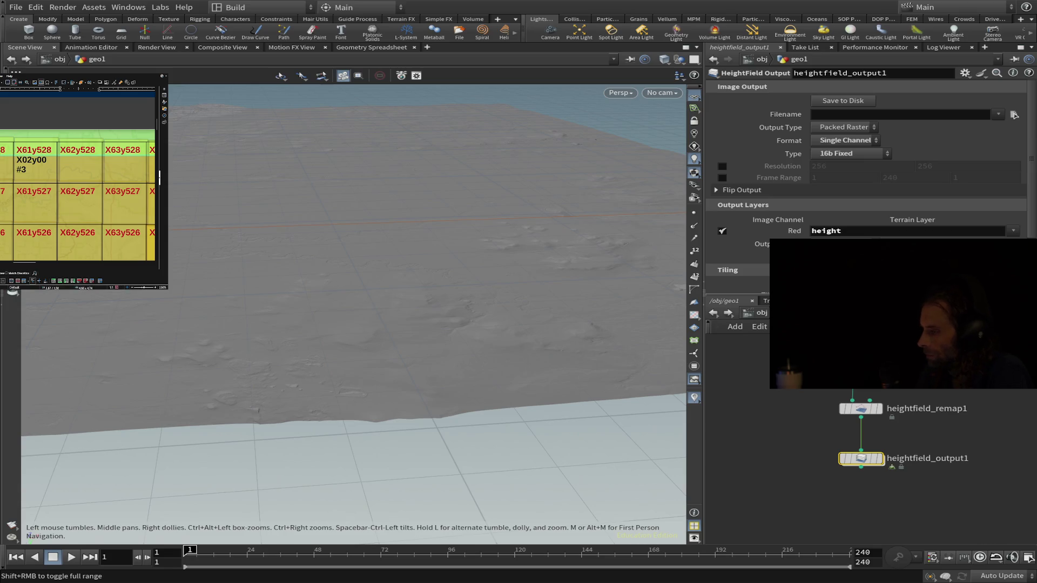
key(ctrl+v)
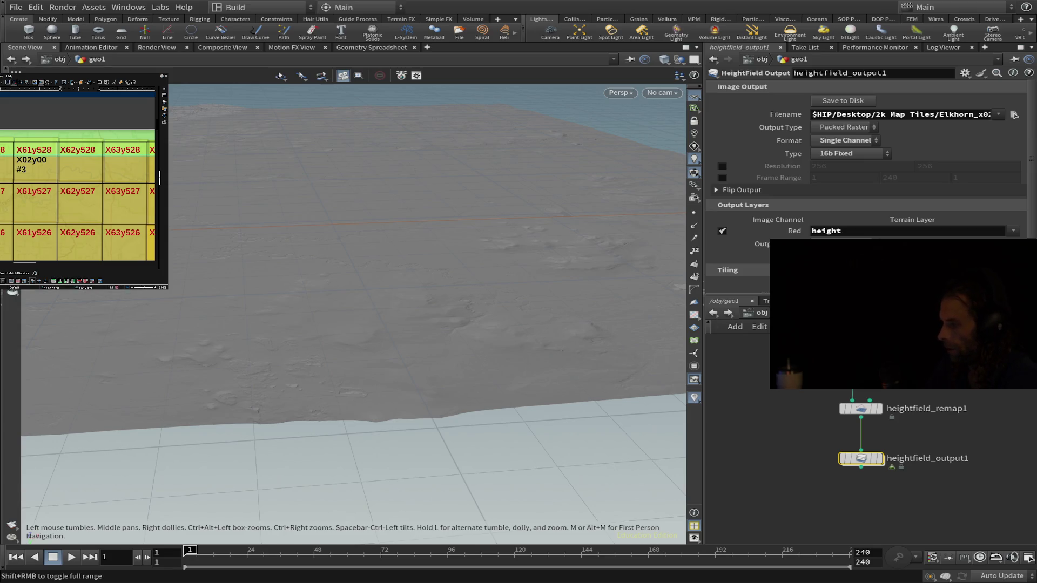
click(830, 102)
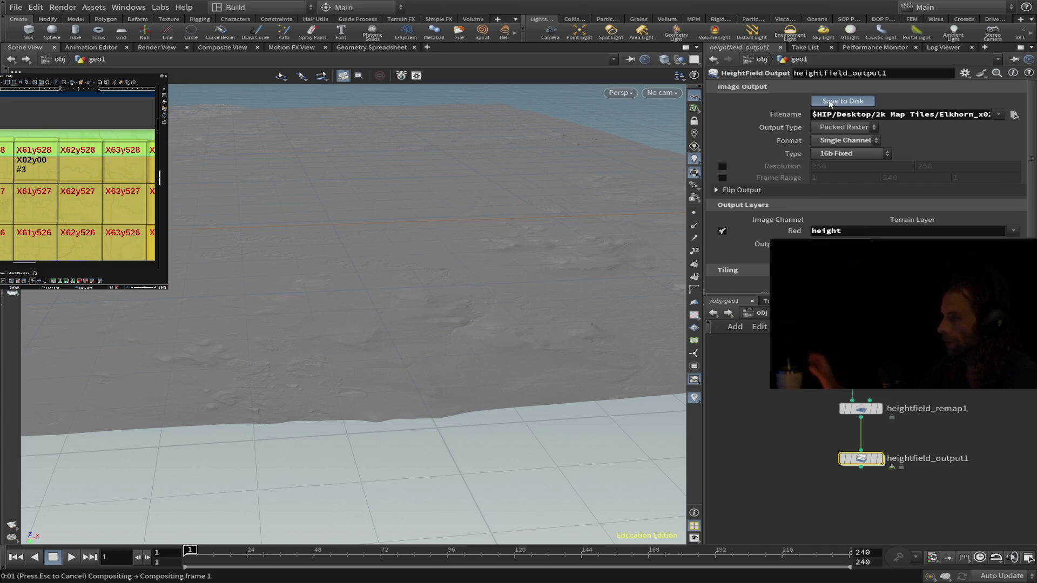
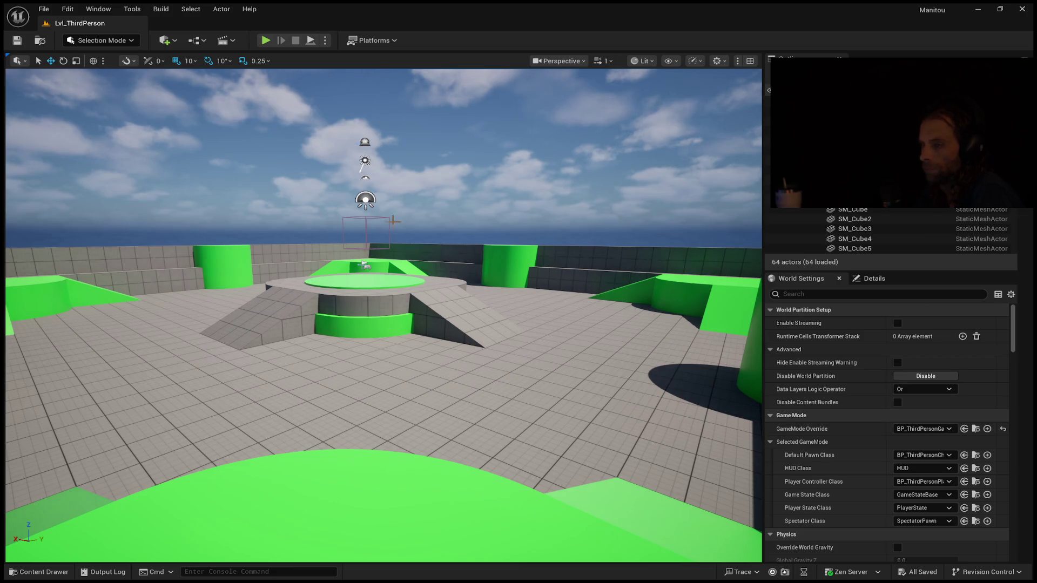
Step: Look through the File menu for a new level, then open and dismiss the Window menu
click(44, 8)
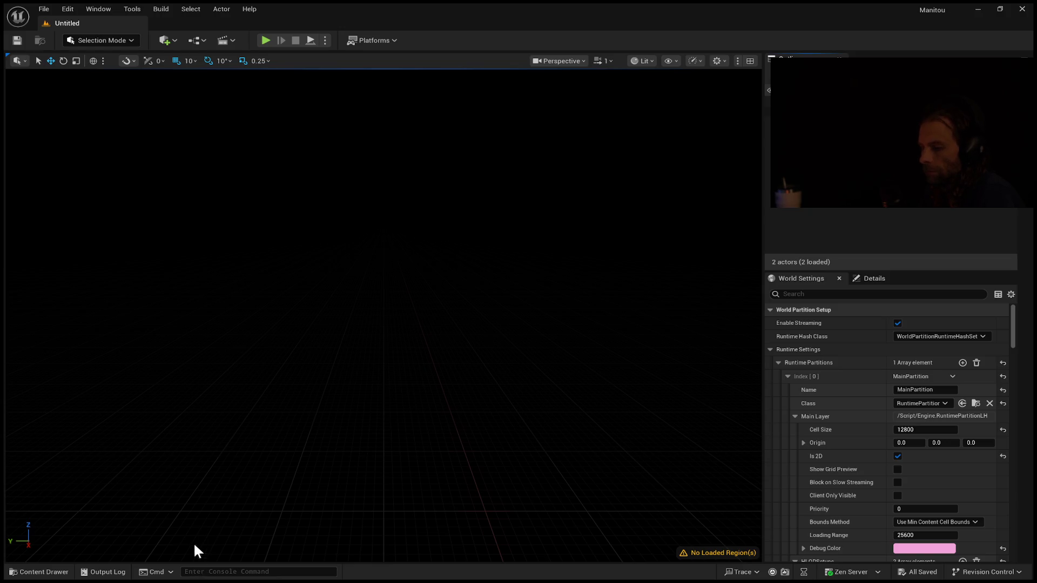
click(98, 8)
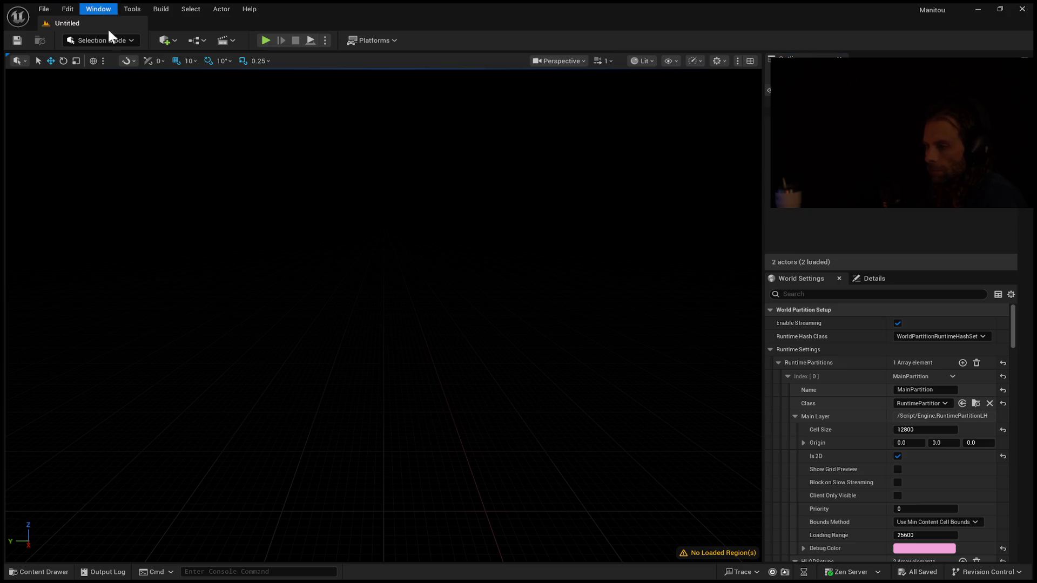
click(134, 162)
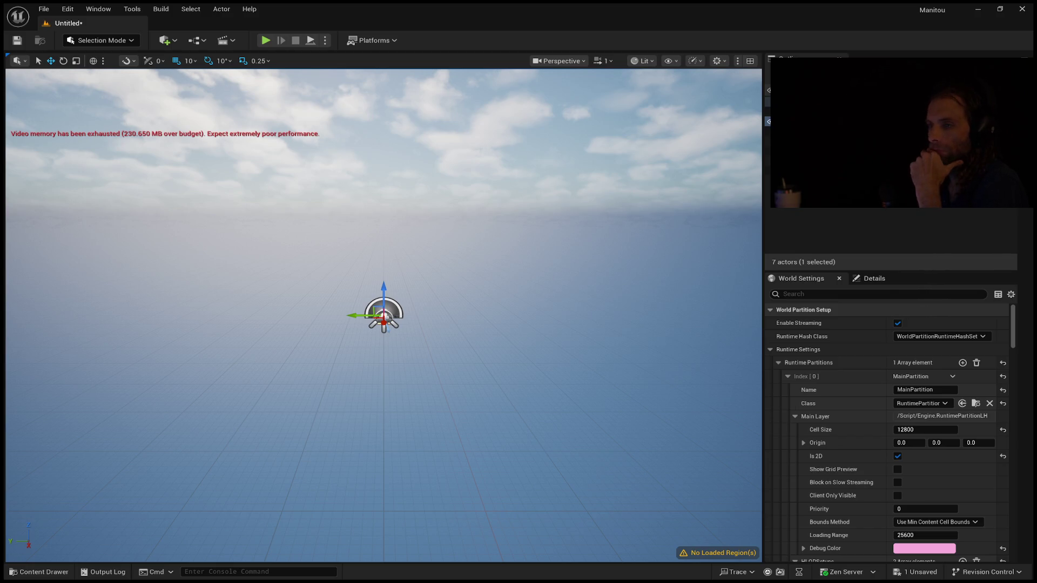
mouse_move(328, 357)
mouse_down()
mouse_move(328, 367)
mouse_move(341, 343)
mouse_move(363, 354)
mouse_up()
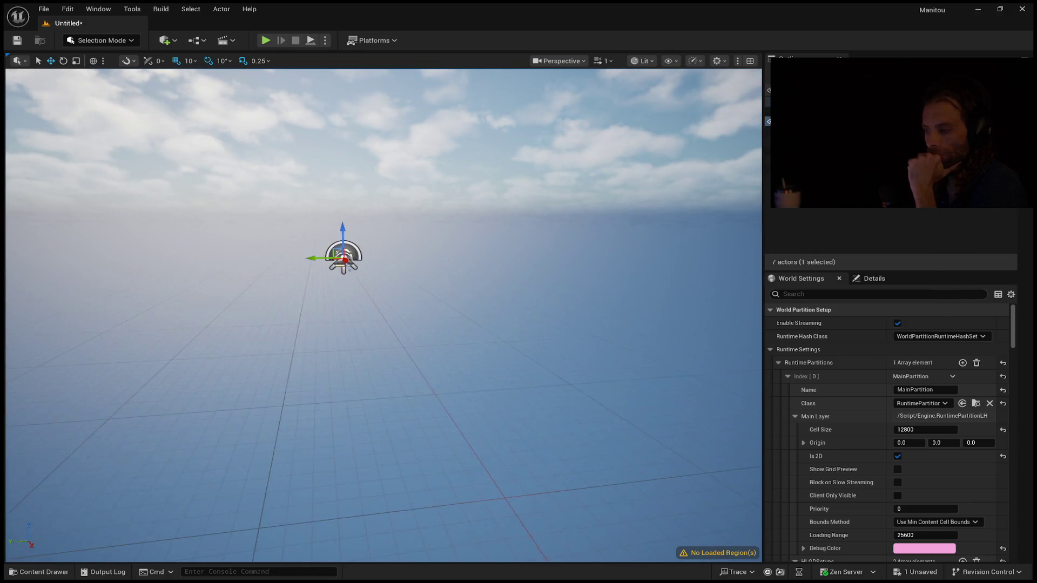
mouse_move(275, 295)
mouse_down()
mouse_move(274, 287)
mouse_move(270, 295)
mouse_up()
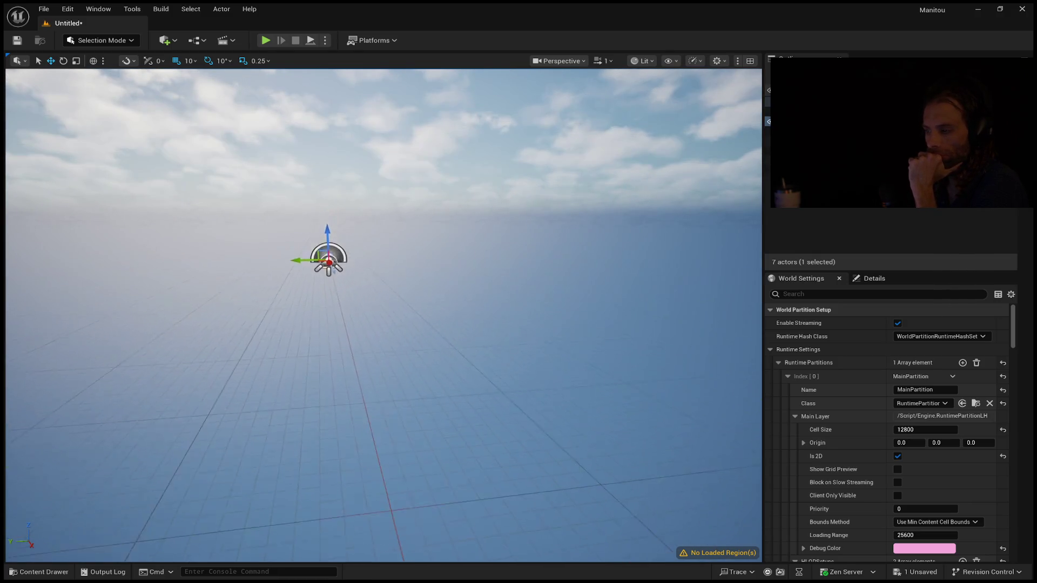
drag(306, 374, 305, 375)
drag(350, 450, 349, 450)
drag(359, 534, 358, 535)
right_drag(404, 492, 403, 492)
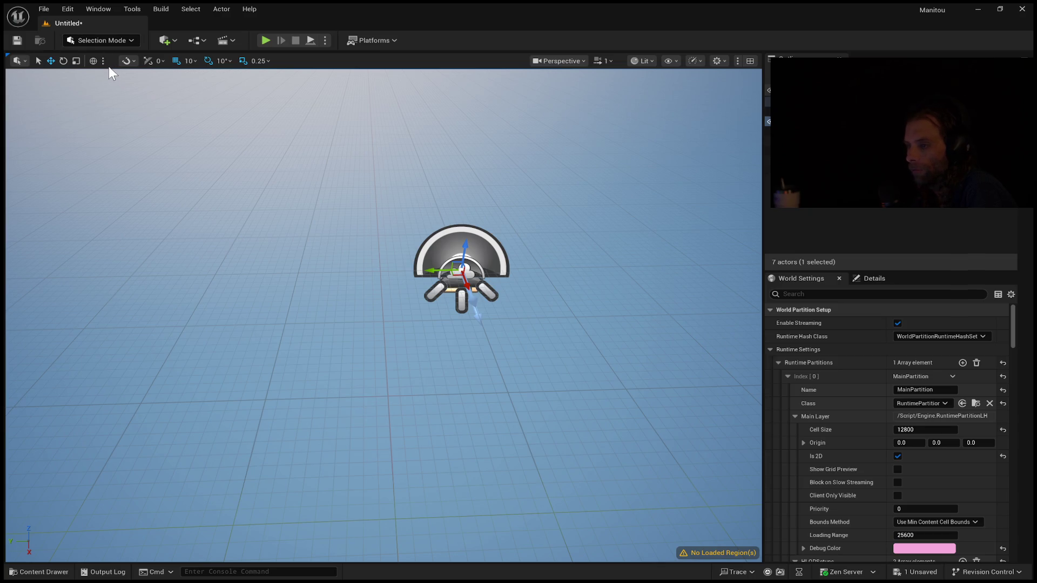
Step: In Landscape Mode, try a new flat landscape with edit layers and Fill World, then return to Import from File
key(shift+2)
click(162, 125)
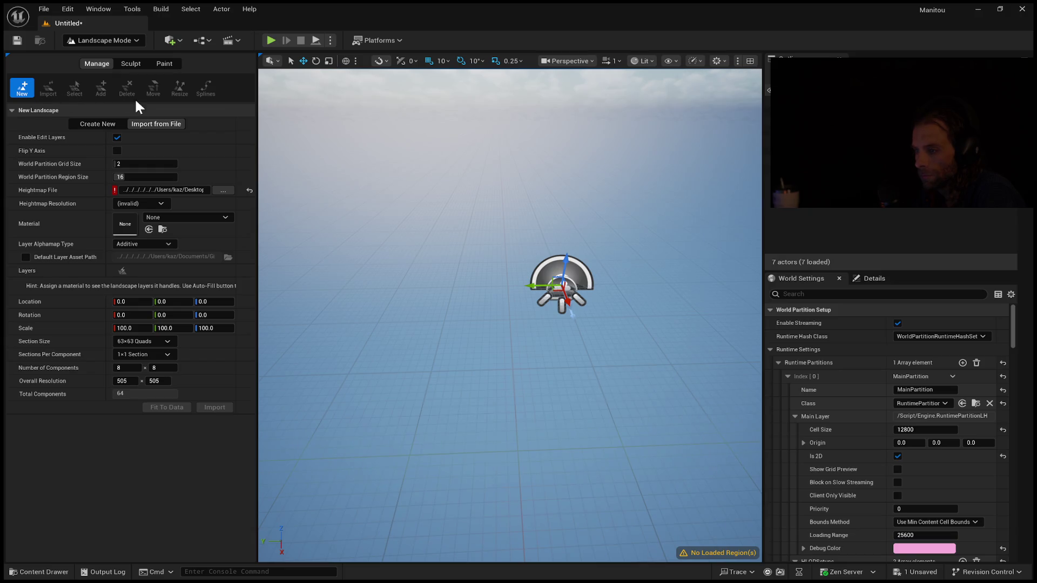
click(115, 124)
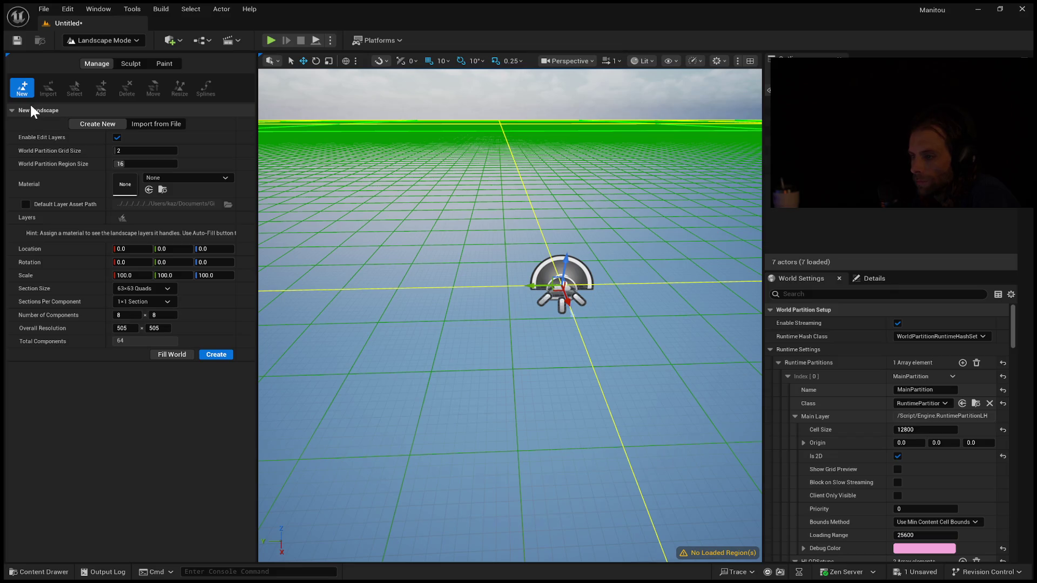
click(118, 138)
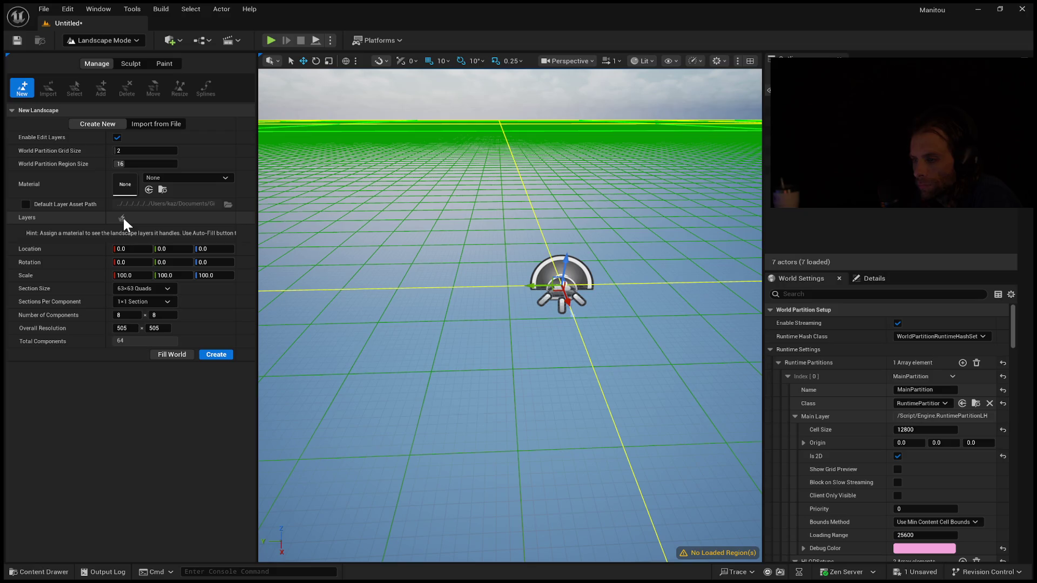
click(174, 354)
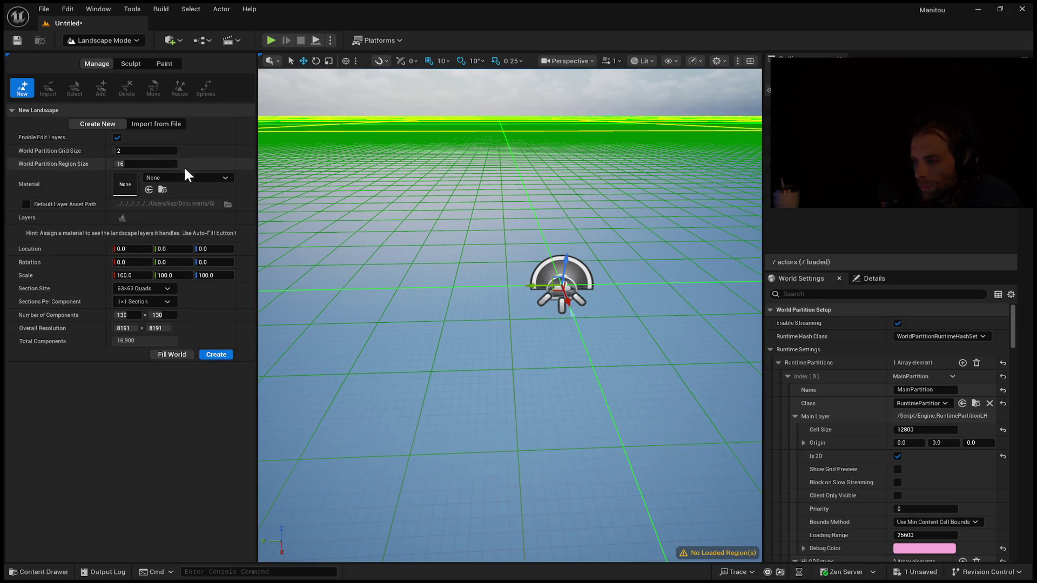
click(157, 124)
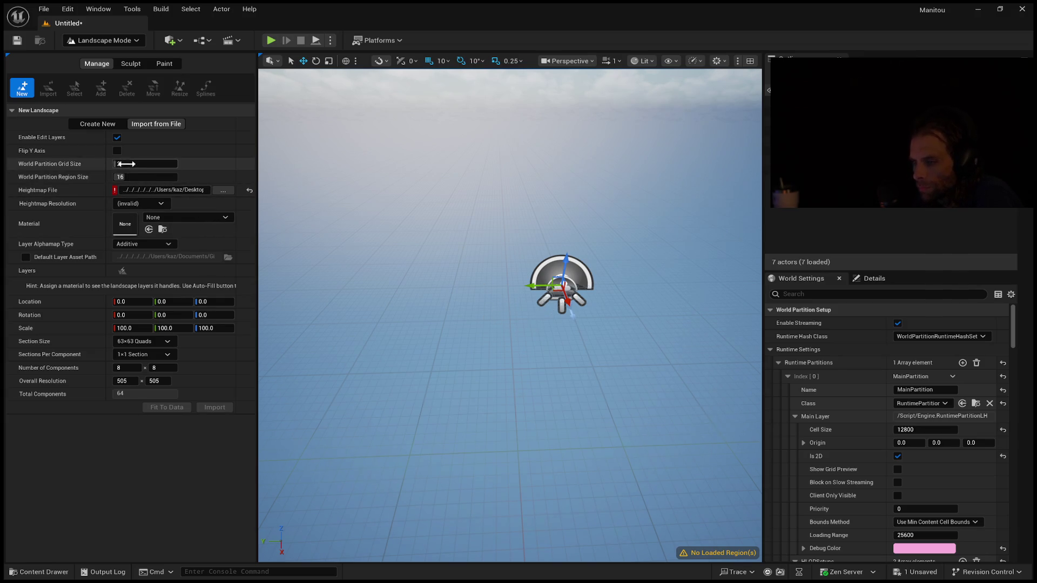
Step: Adjust, then reset World Partition Region Size to 16, clear Heightmap File, and check the Details panel
drag(142, 177, 133, 173)
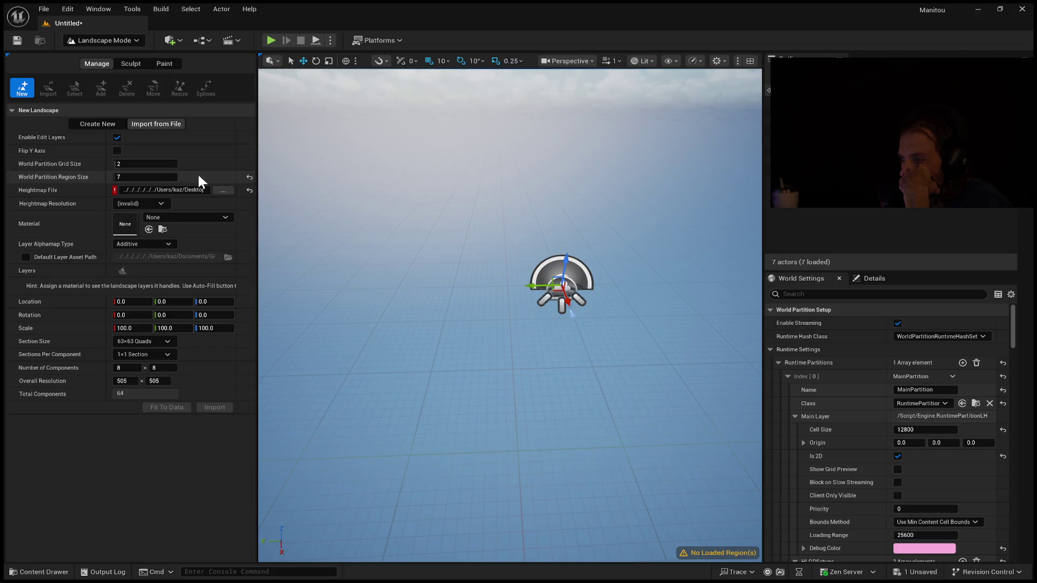
click(248, 191)
click(247, 177)
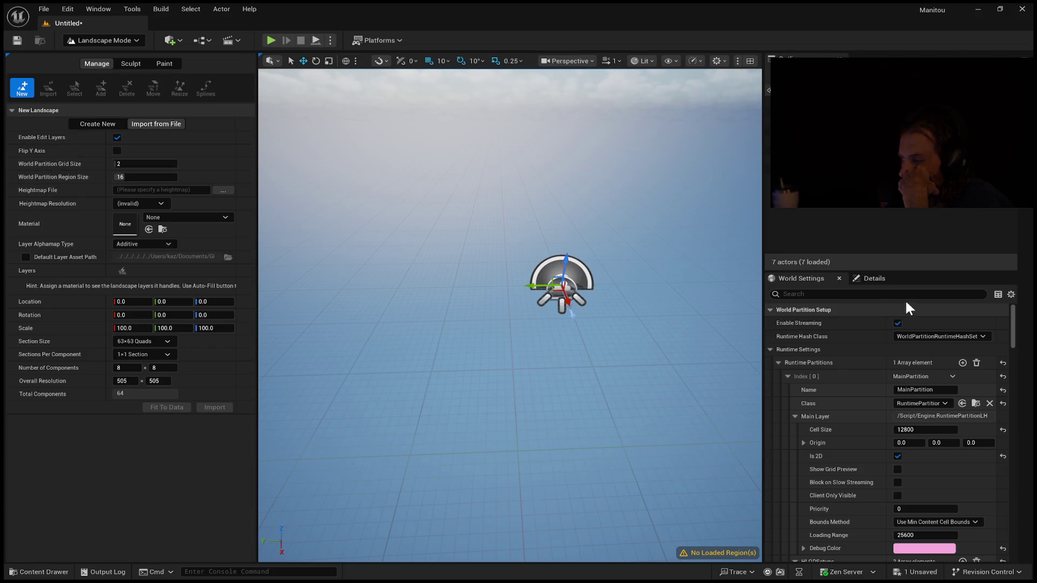
click(868, 278)
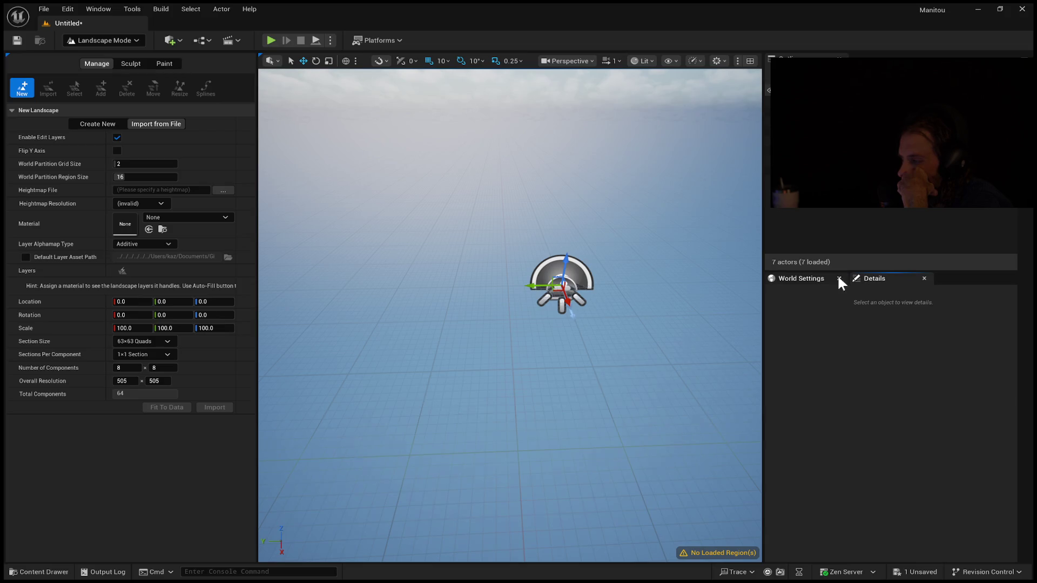
click(792, 278)
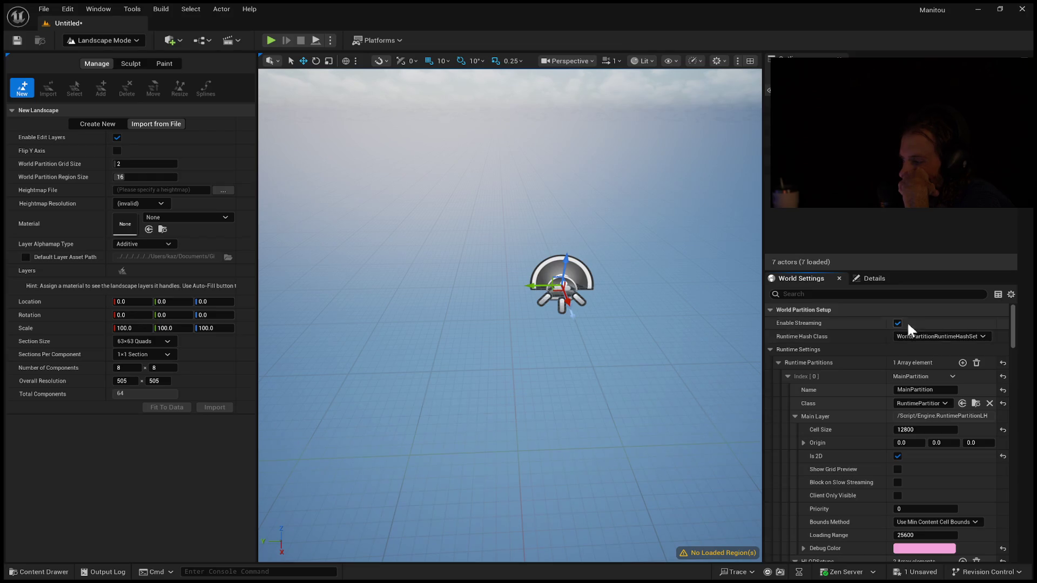
Step: Set the landscape Section Size to 7x7 Quads
scroll(848, 402, down, 3)
scroll(849, 401, down, 4)
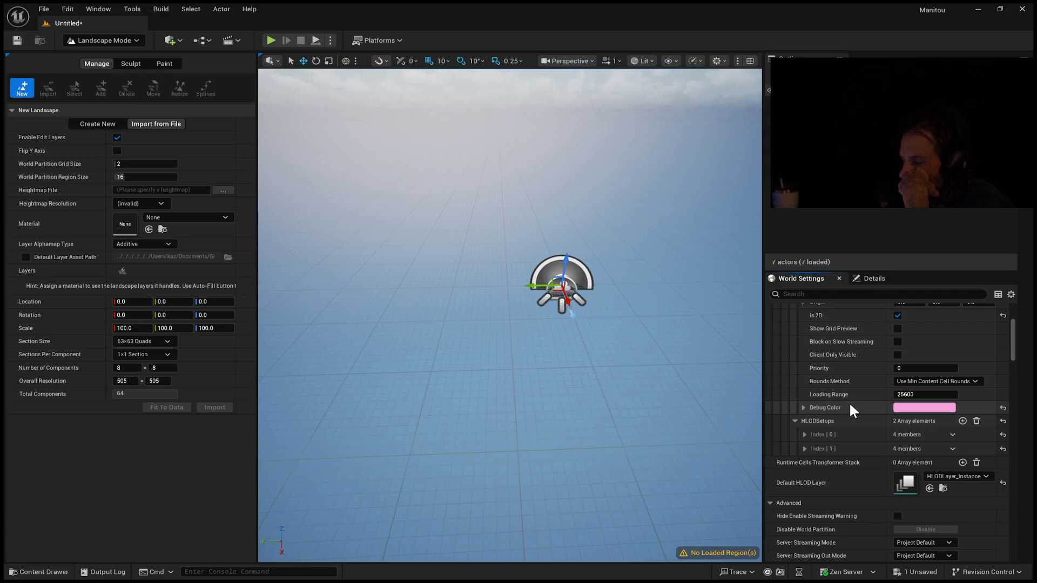
scroll(848, 402, down, 10)
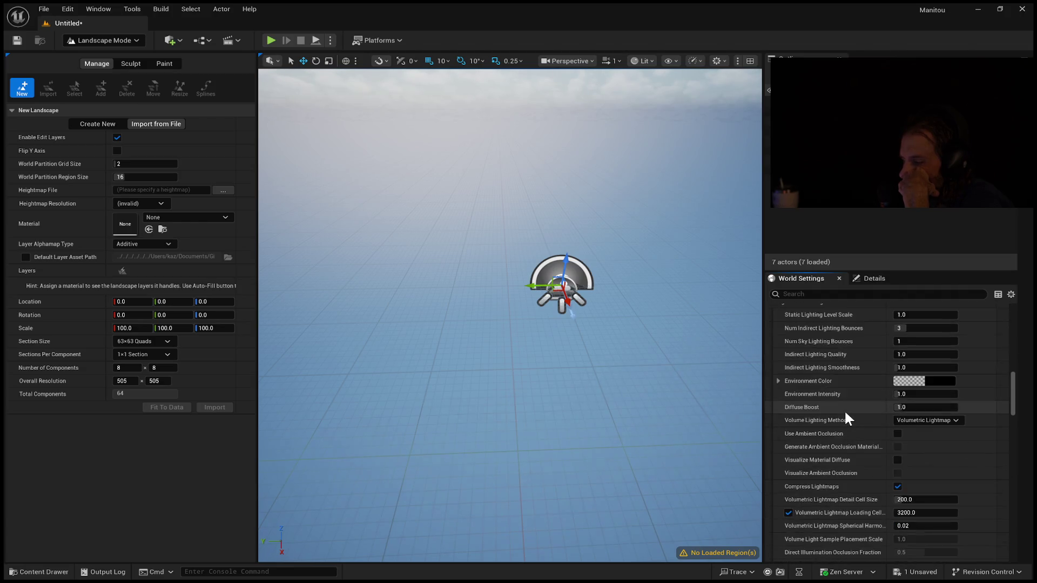
click(150, 341)
click(151, 353)
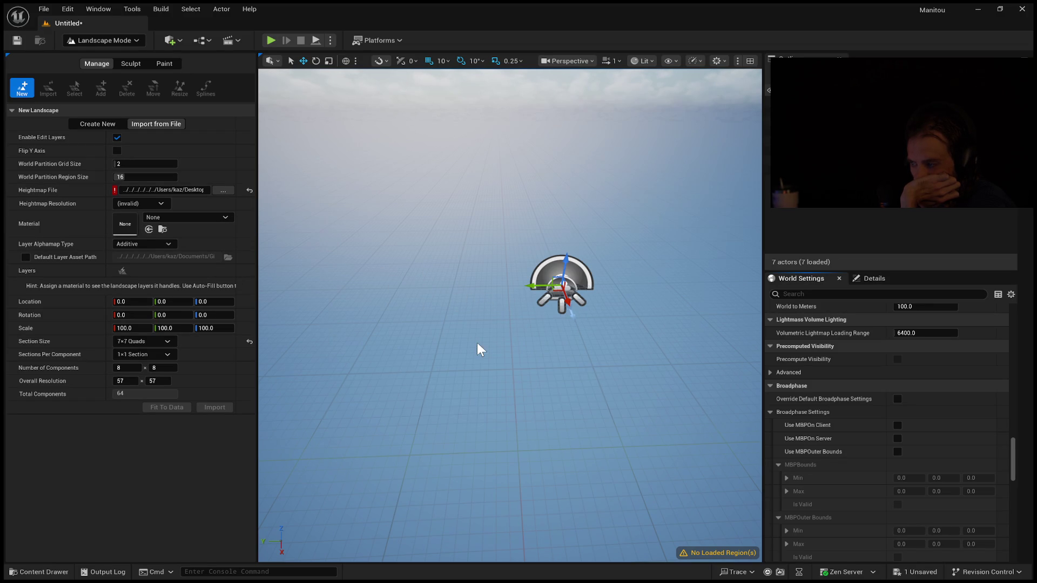
Step: Turn off world partition streaming in World Settings
scroll(477, 343, down, 3)
right_drag(502, 361, 507, 364)
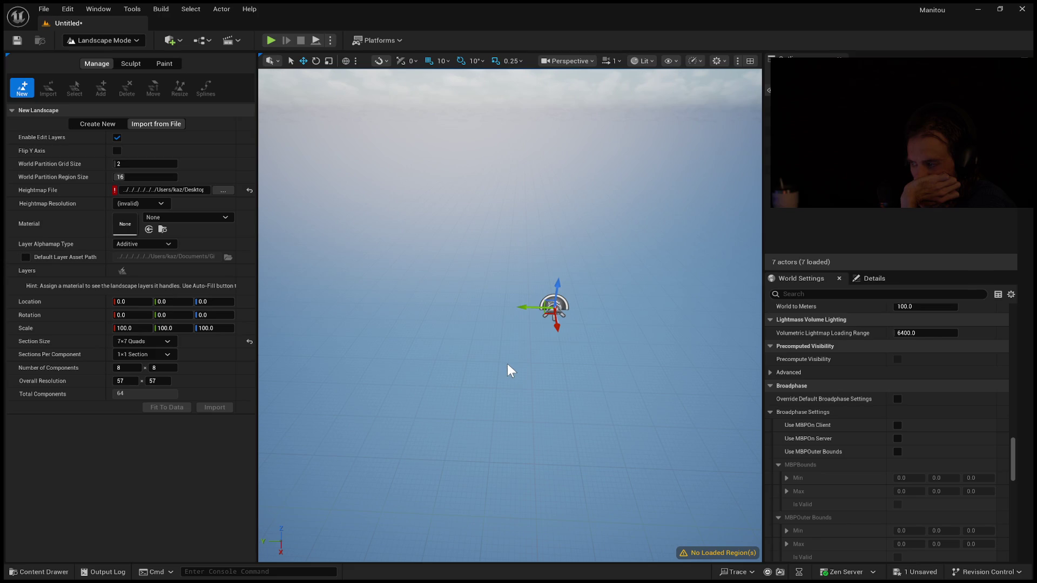
scroll(876, 345, down, 10)
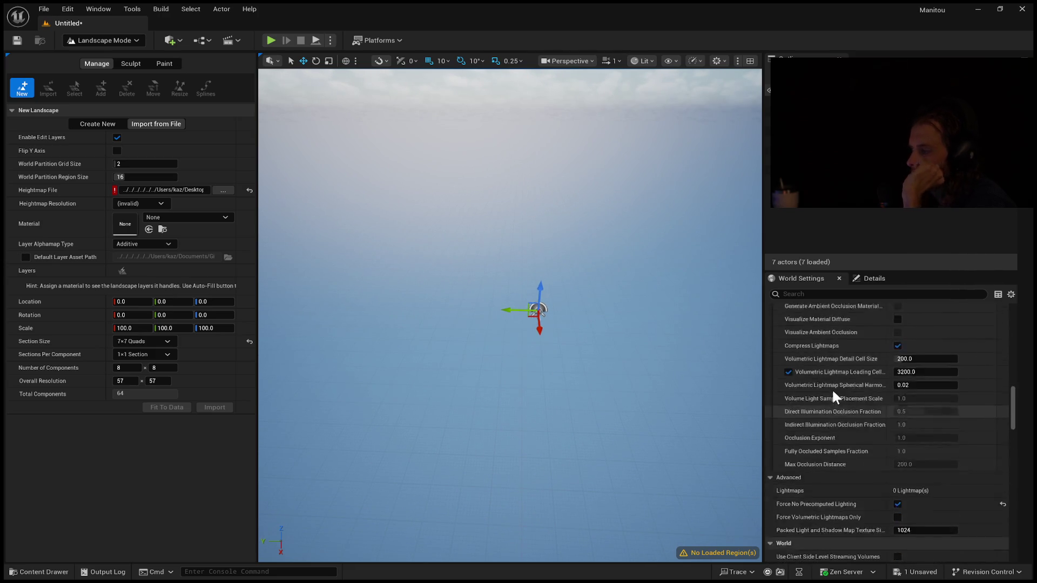
scroll(834, 380, up, 5)
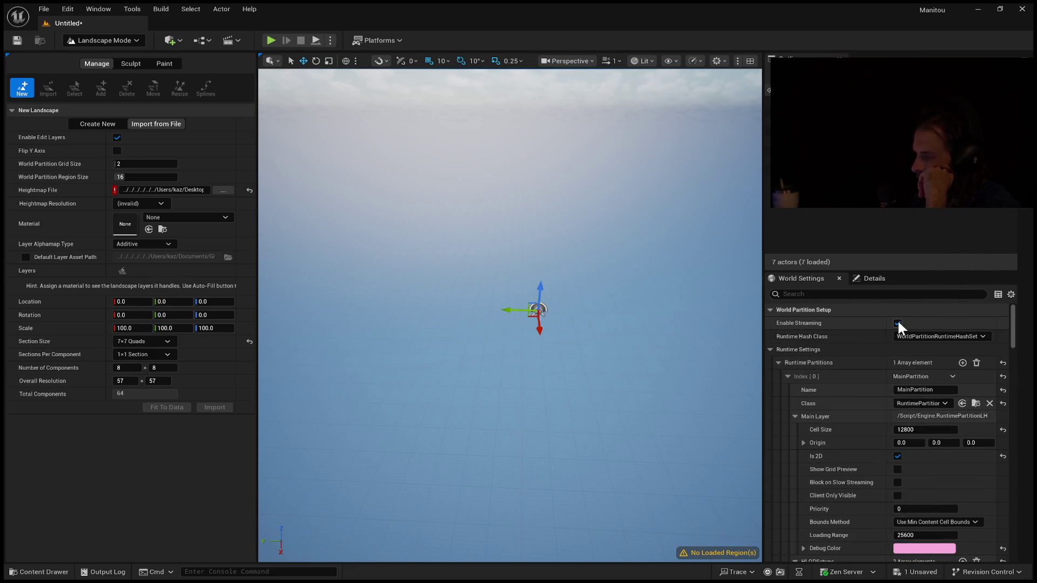
key(ctrl+z)
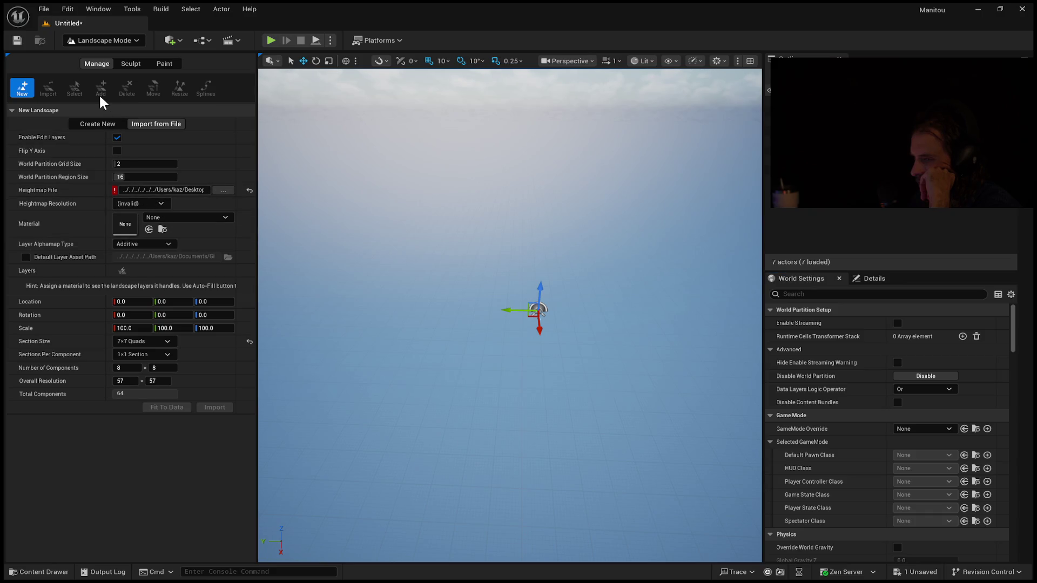
click(51, 9)
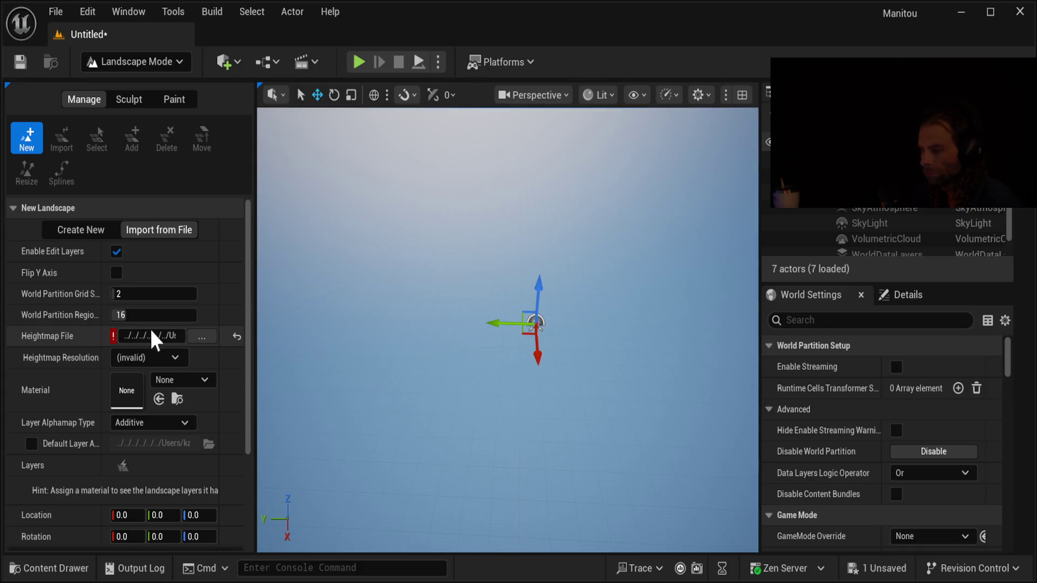
Step: Clear the invalid heightmap path, then switch to Selection Mode and back to Landscape Mode
scroll(162, 348, down, 5)
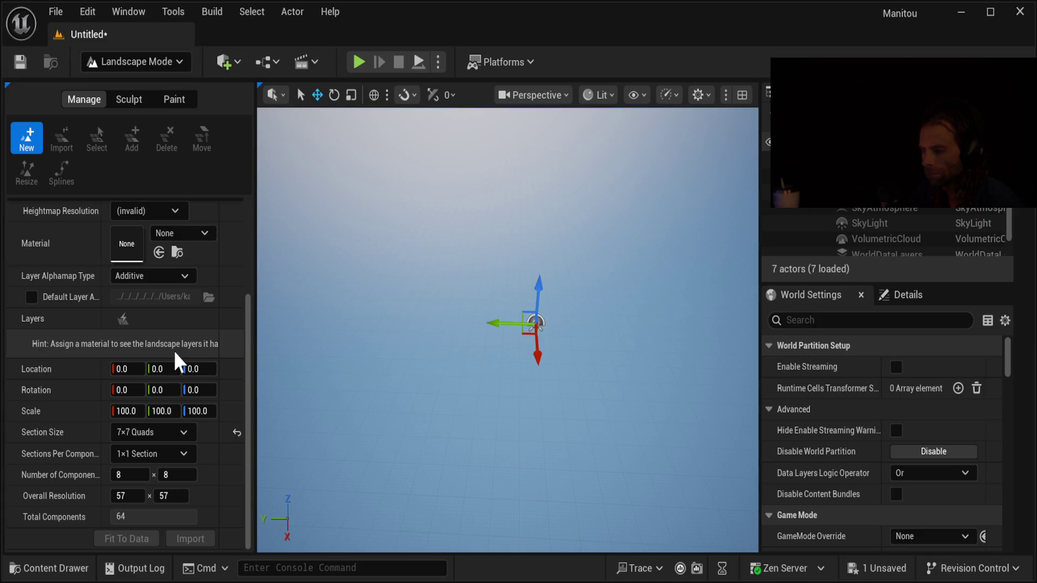
scroll(174, 351, up, 5)
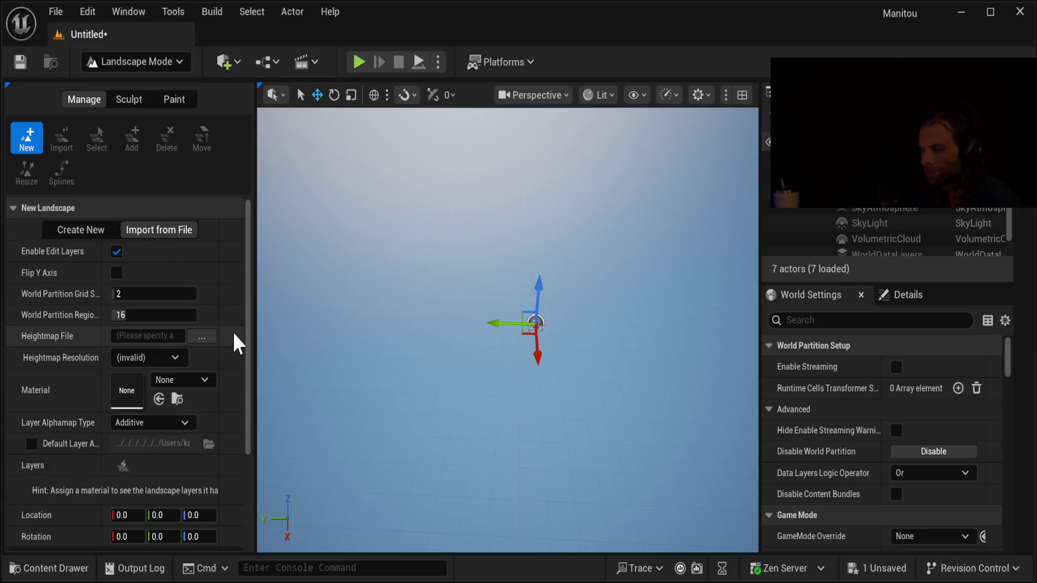
click(235, 336)
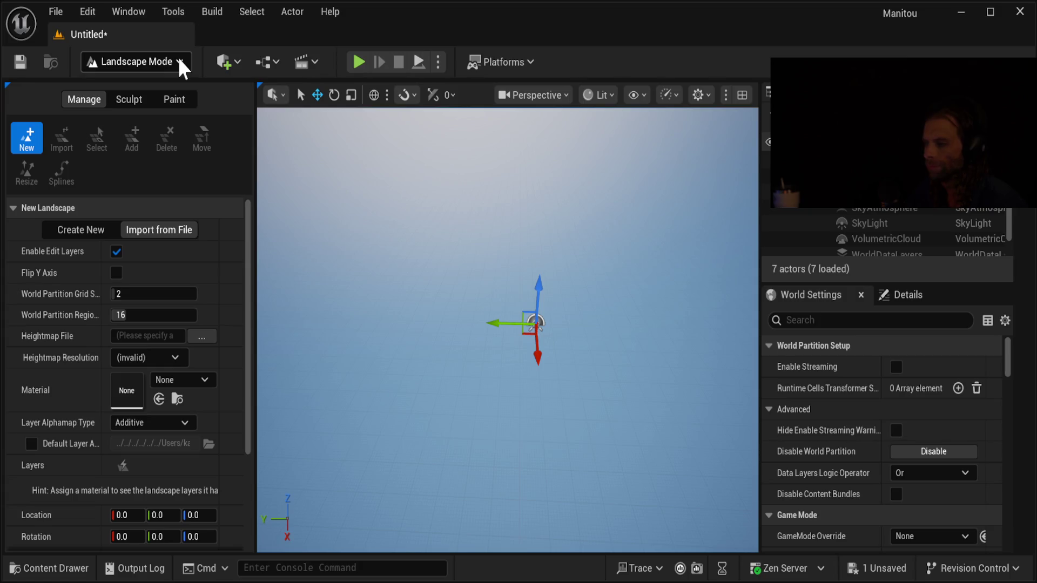
key(shift+1)
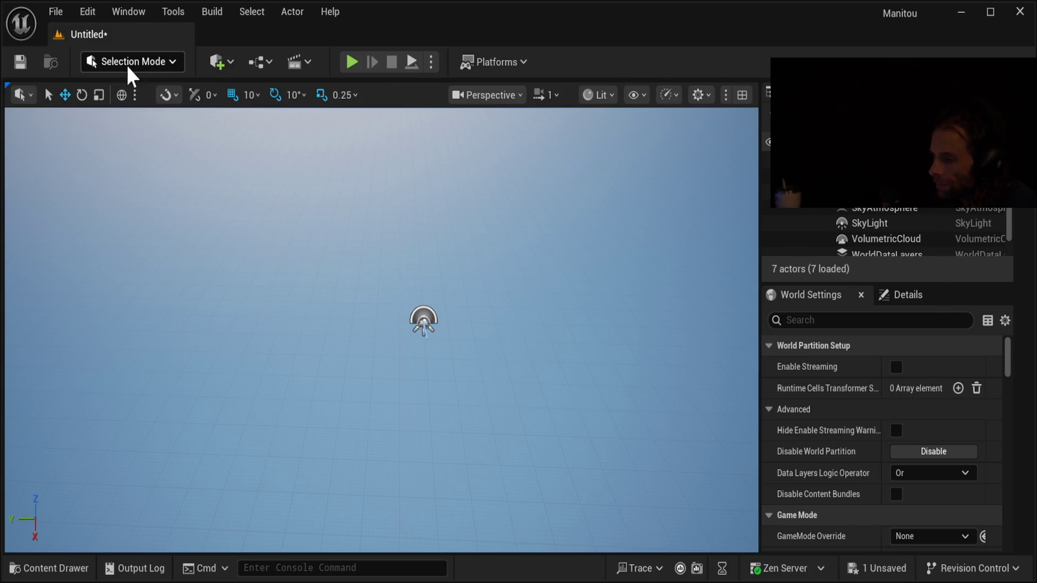
key(shift+2)
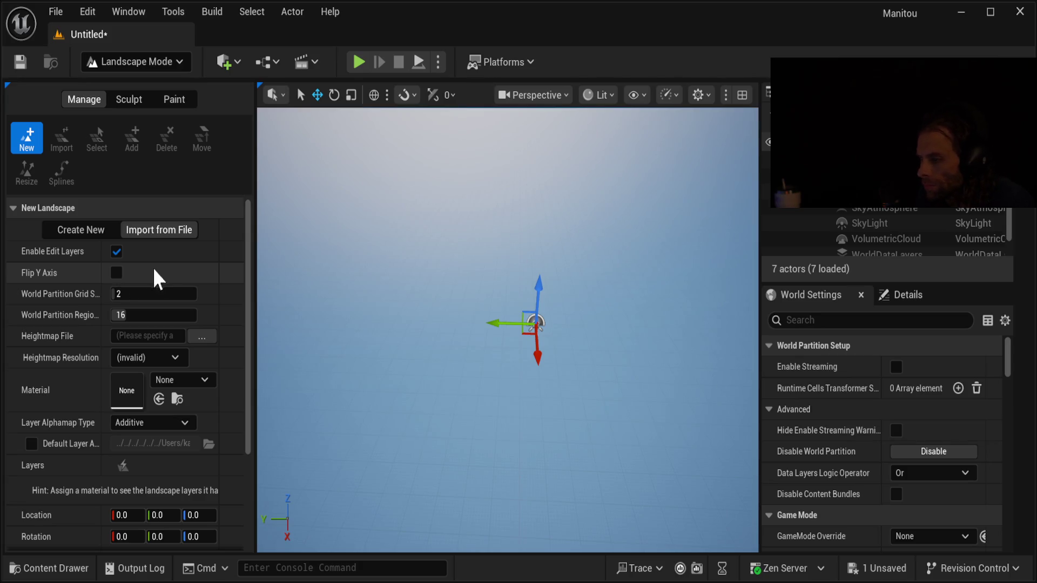
Step: Scroll through the New Landscape import settings
scroll(211, 406, down, 5)
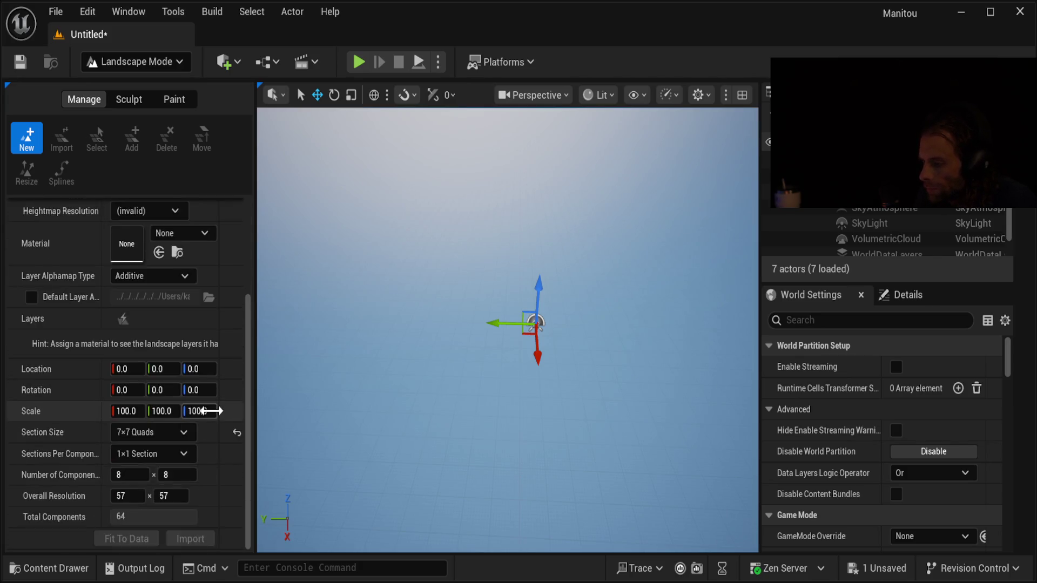
scroll(212, 410, up, 3)
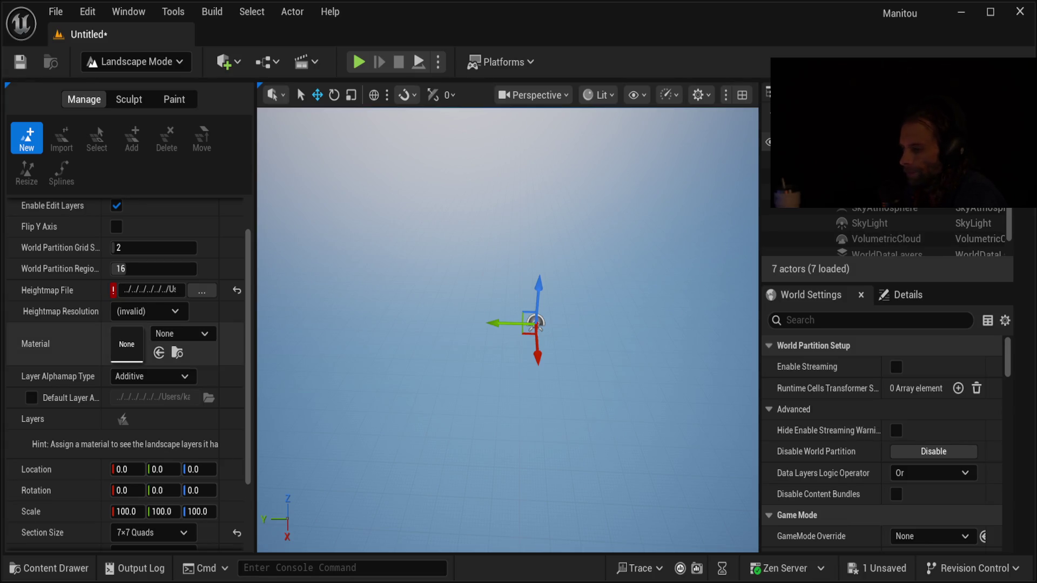
Step: Reset Heightmap File and Section Size to 63x63 quads, then re-enter the Desktop heightmap path
click(236, 290)
click(236, 533)
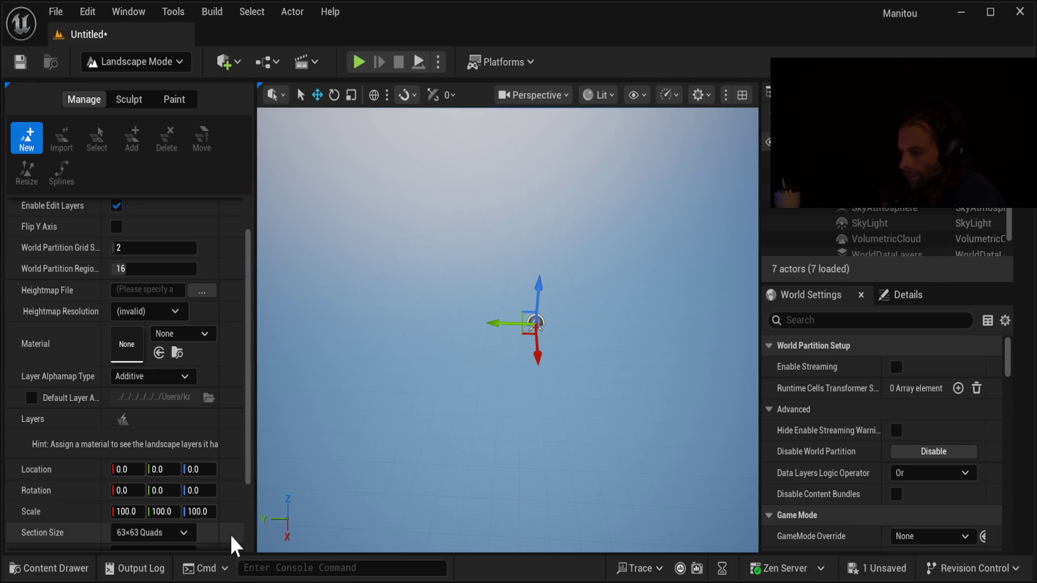
scroll(227, 513, down, 3)
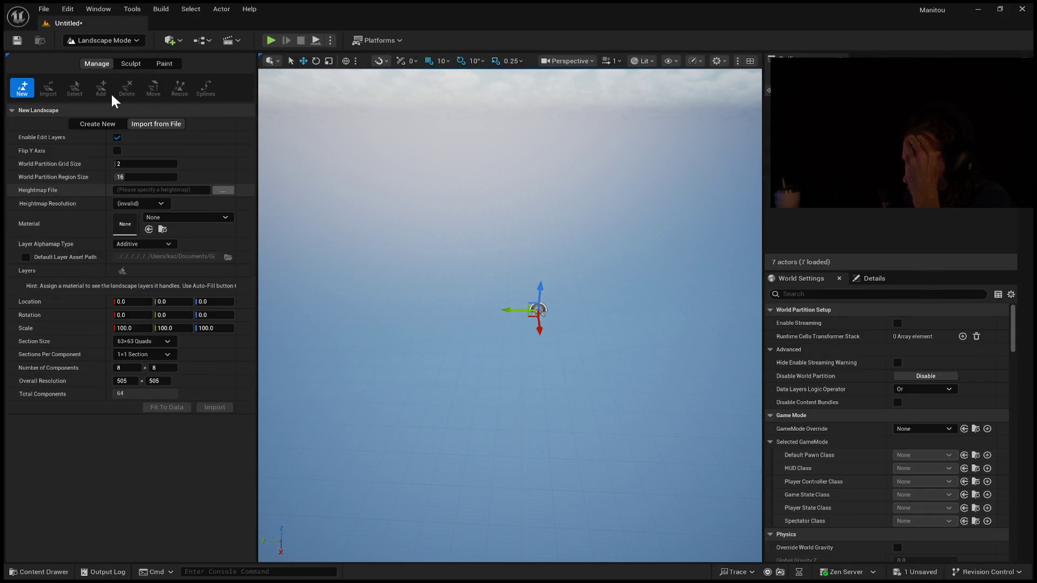
double_click(554, 321)
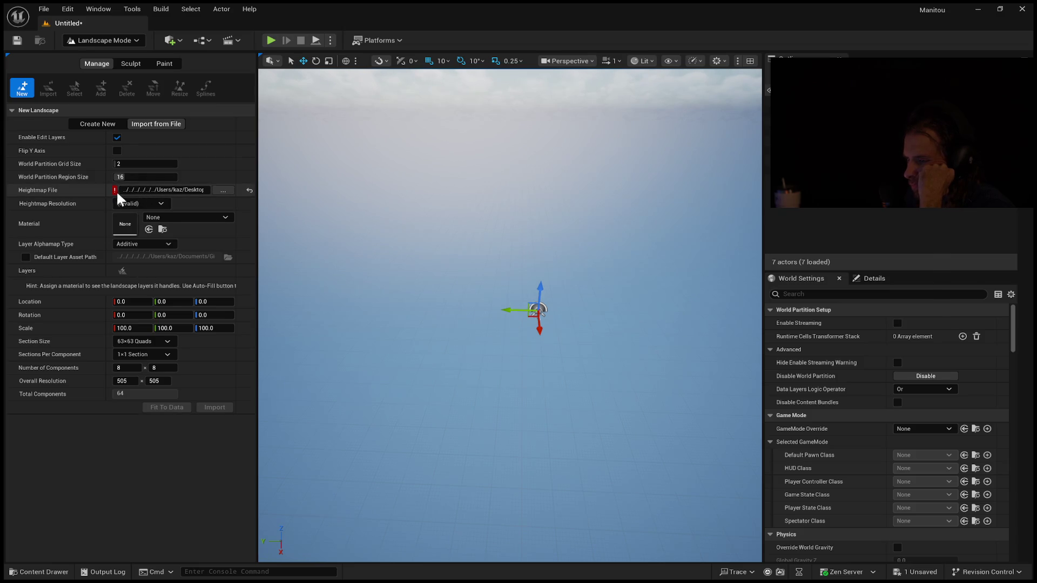
Step: Use 2x2 sections per component and set overall resolution to 2017 x 2017
click(160, 355)
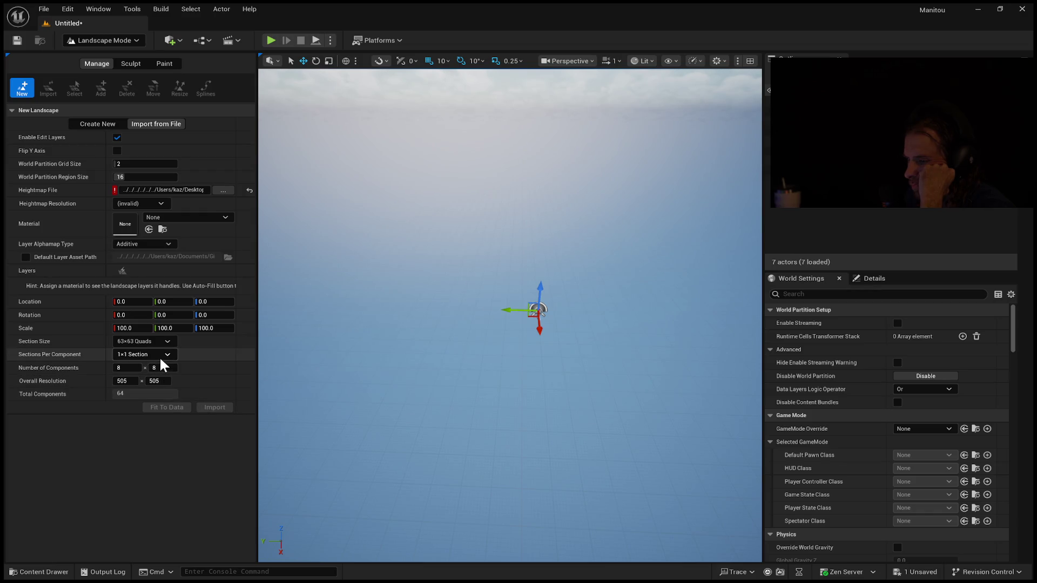
click(162, 353)
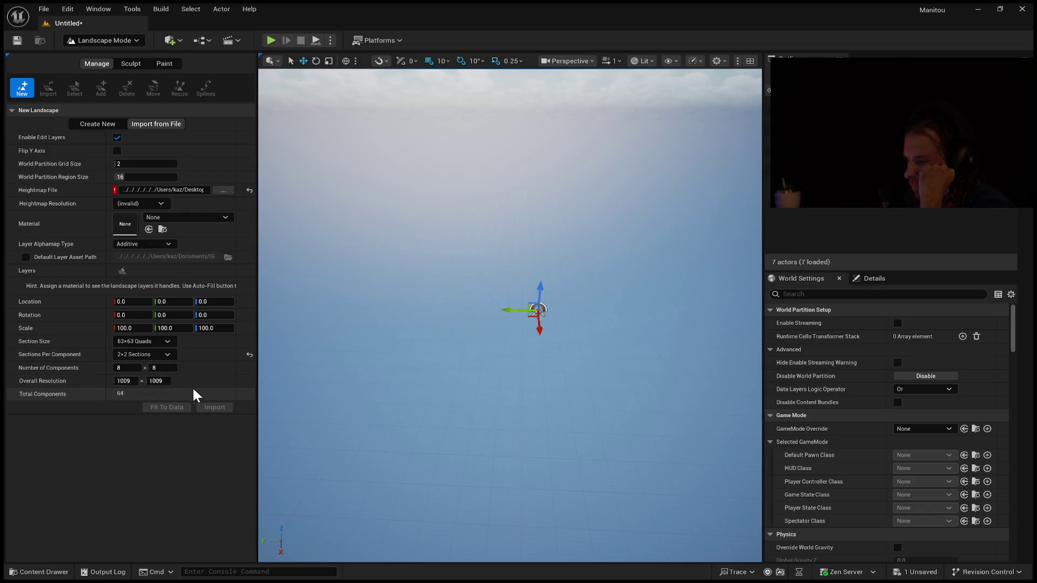
click(134, 382)
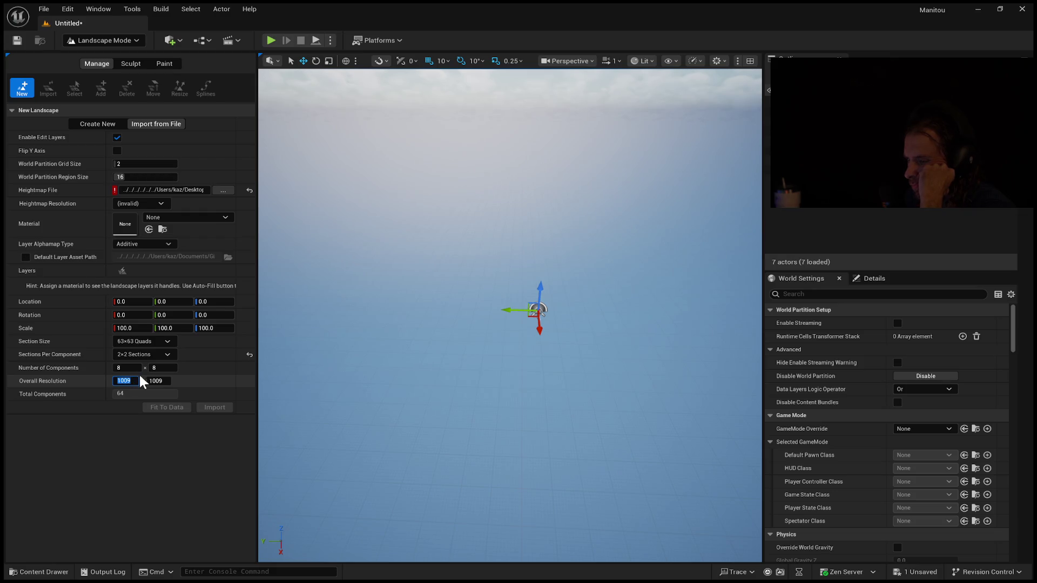
text(2017)
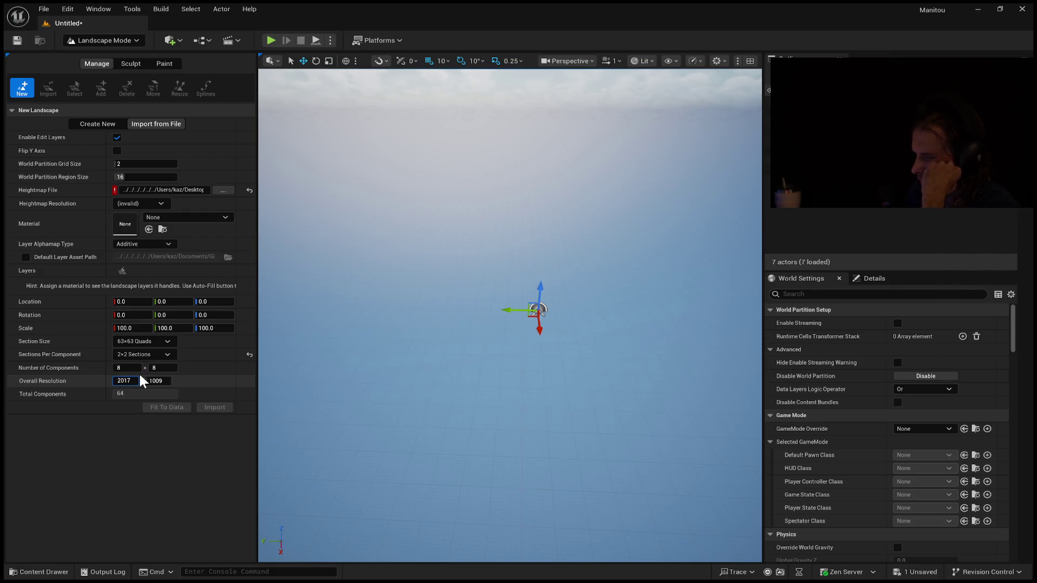
key(Return)
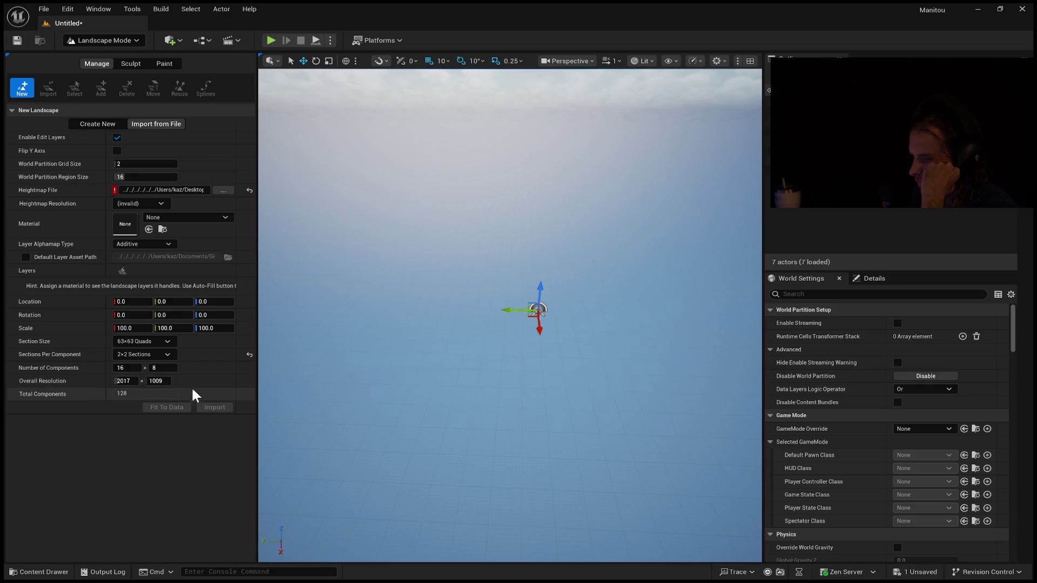
click(166, 381)
text(201)
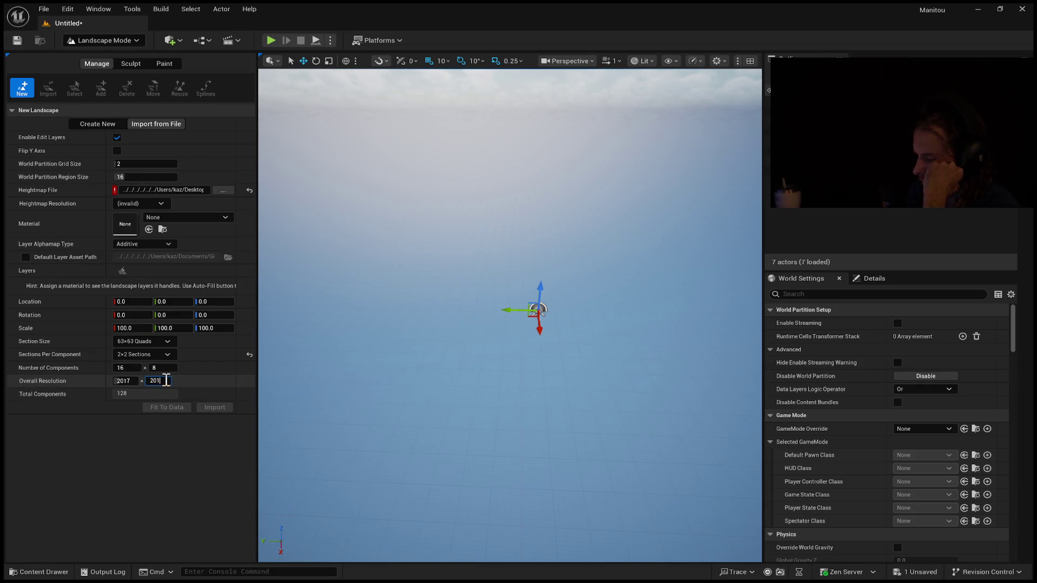
text(7)
key(Return)
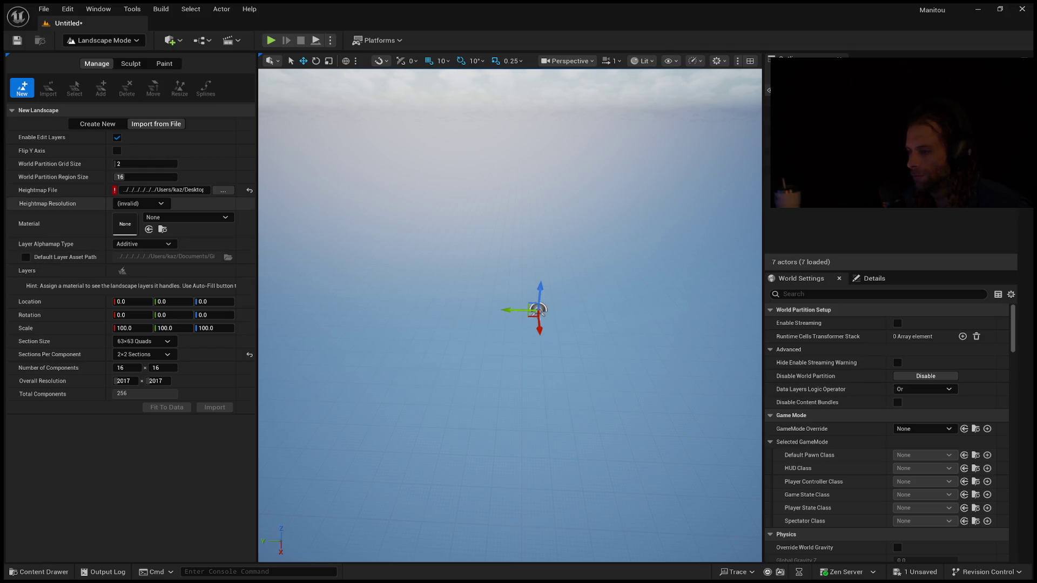
click(162, 190)
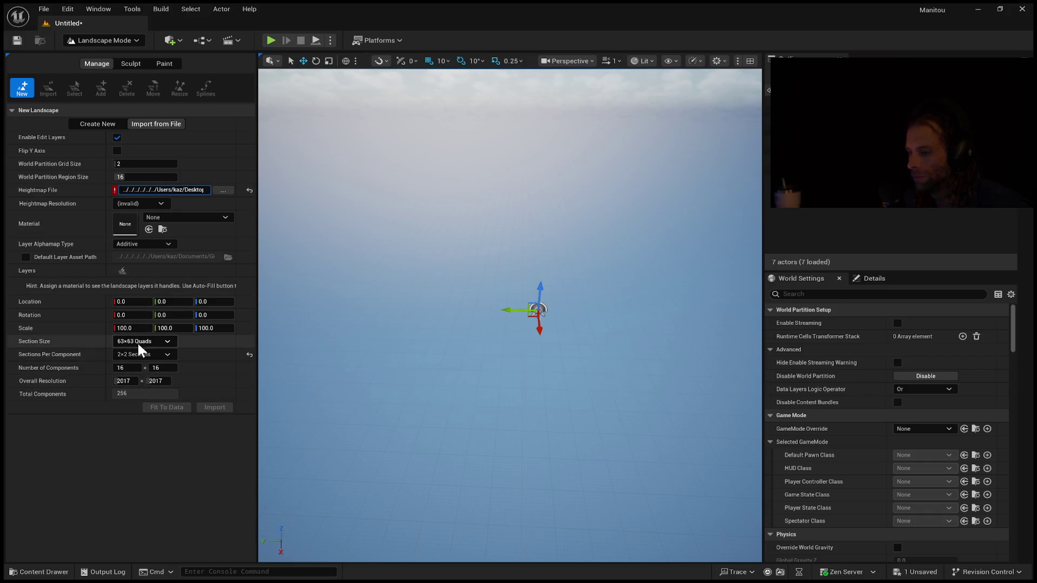
click(132, 63)
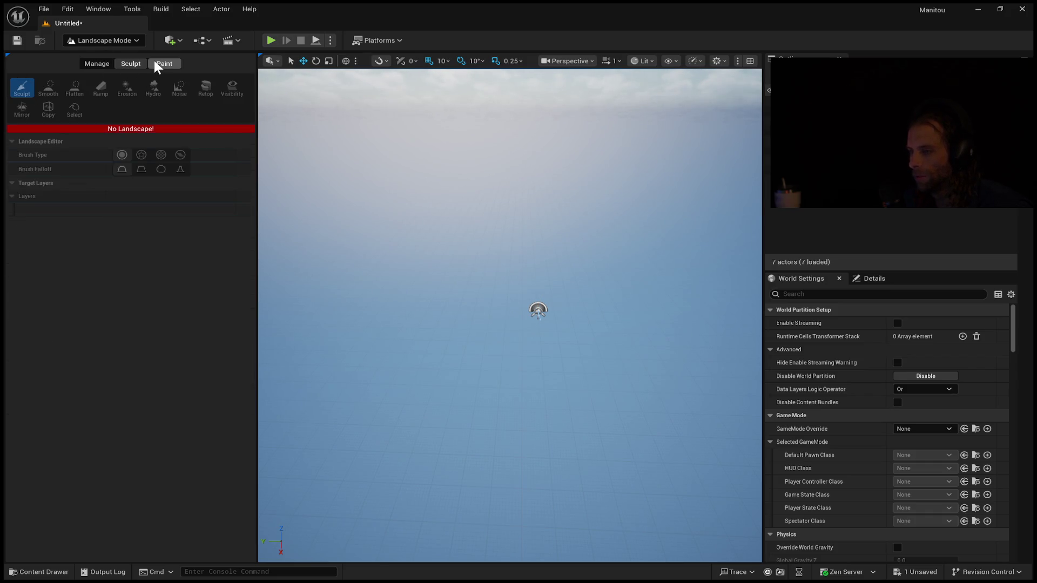
click(157, 63)
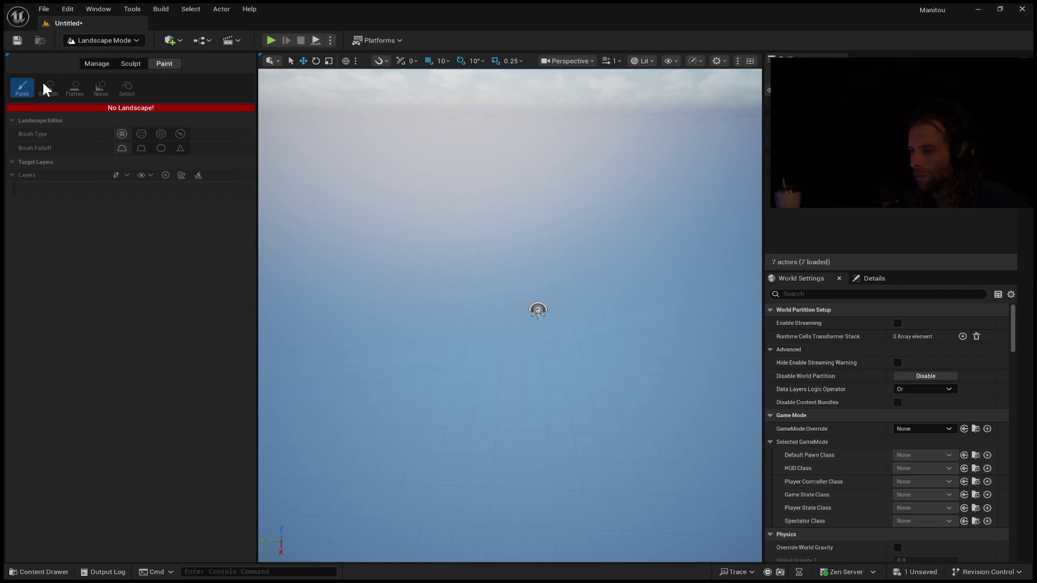
click(98, 63)
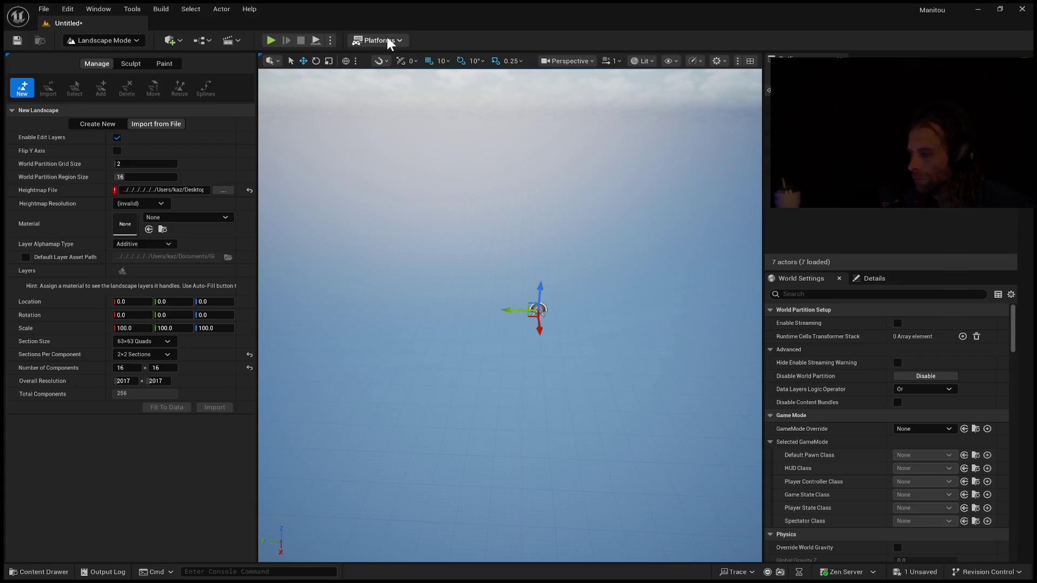
click(901, 372)
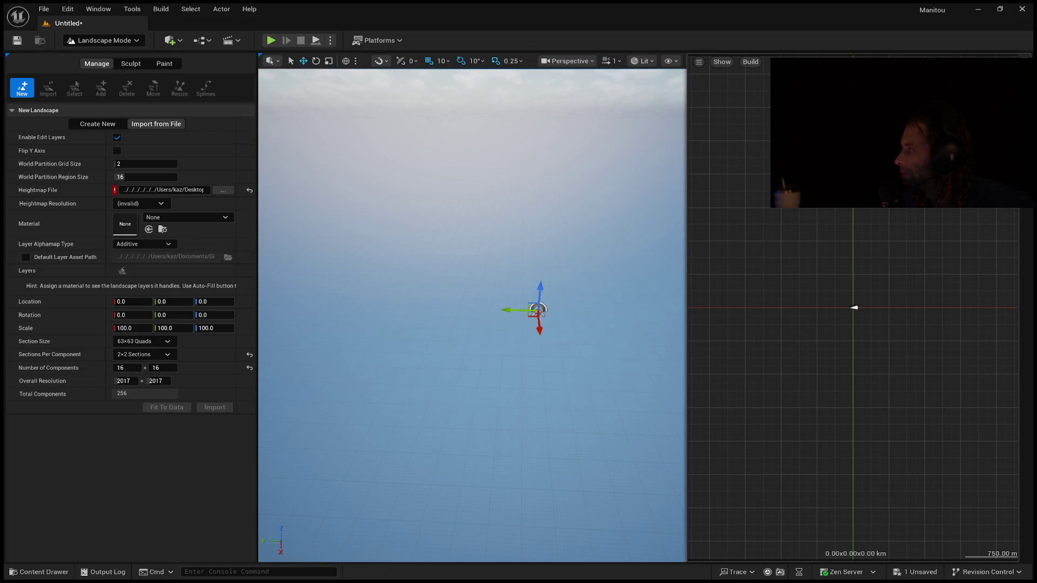
click(180, 192)
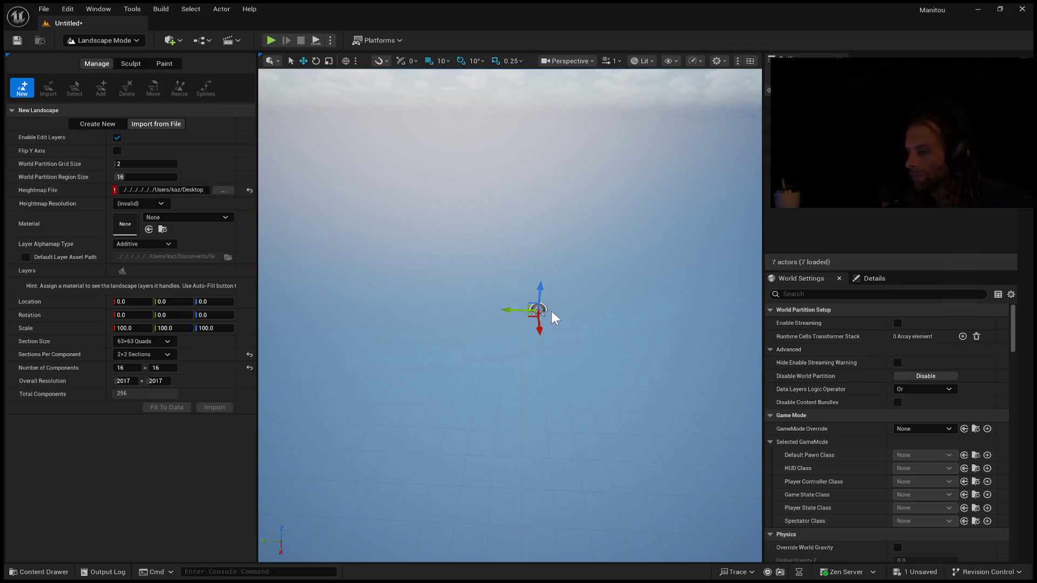
click(145, 190)
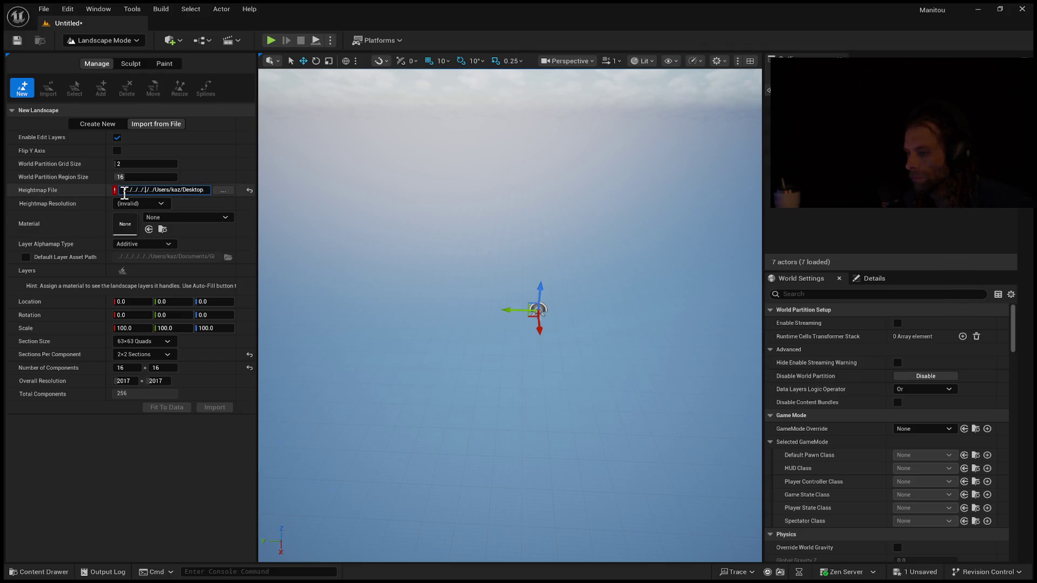
drag(124, 191, 189, 197)
click(237, 190)
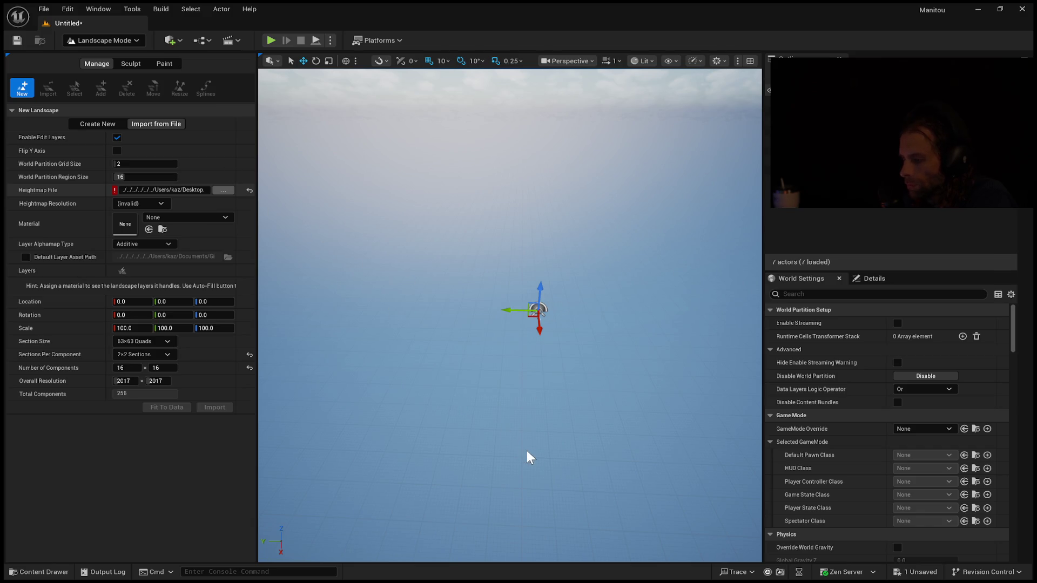
Step: Drop a heightmap image into the import field, then clear it back to empty
mouse_move(575, 459)
right_down()
mouse_move(605, 464)
mouse_move(278, 448)
mouse_move(412, 437)
mouse_move(411, 483)
mouse_move(441, 437)
right_up()
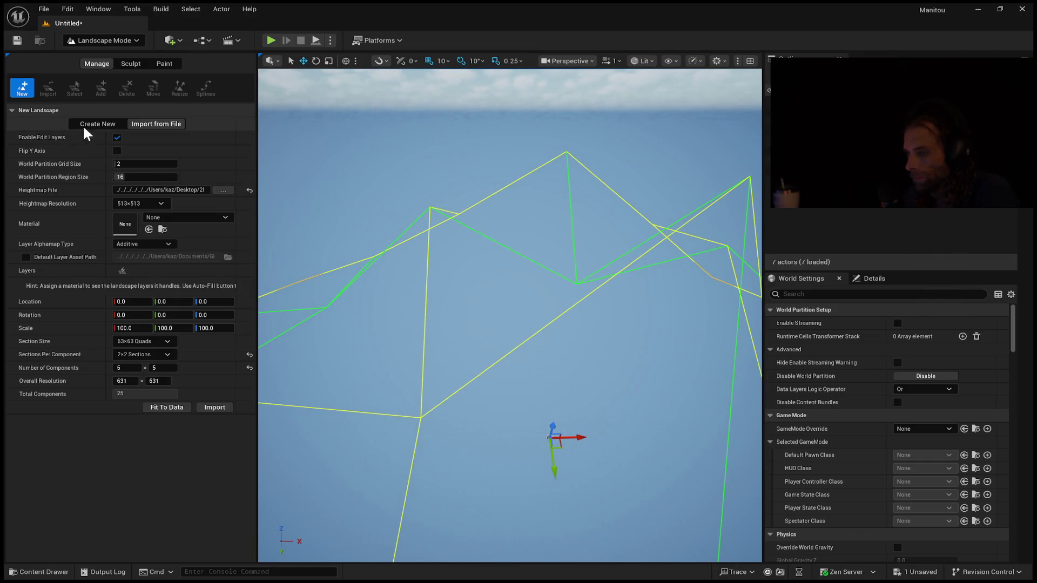
click(249, 190)
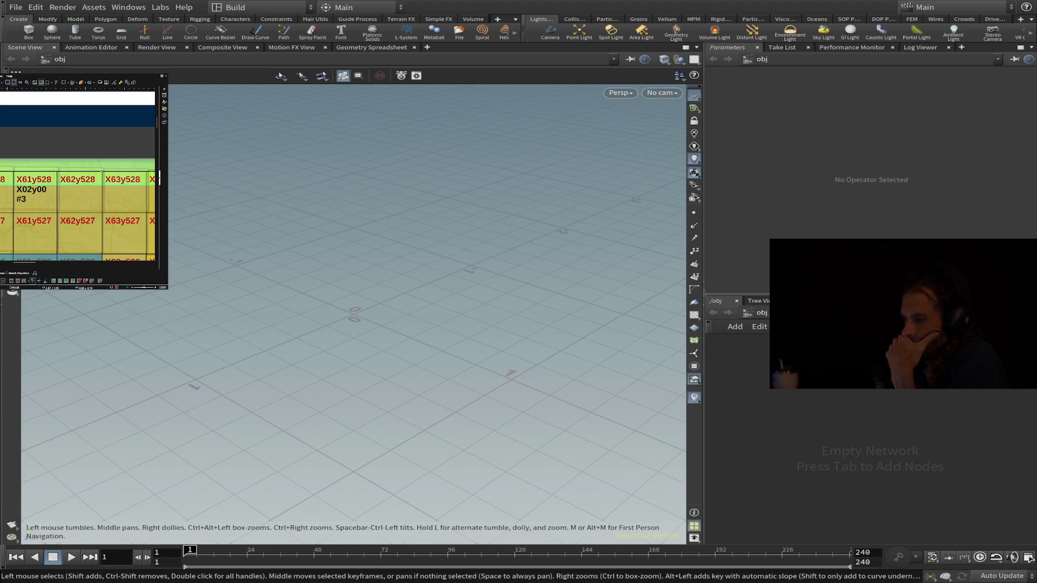
Step: Call up Houdini's file commands with Alt, then dismiss them with Escape
key(alt)
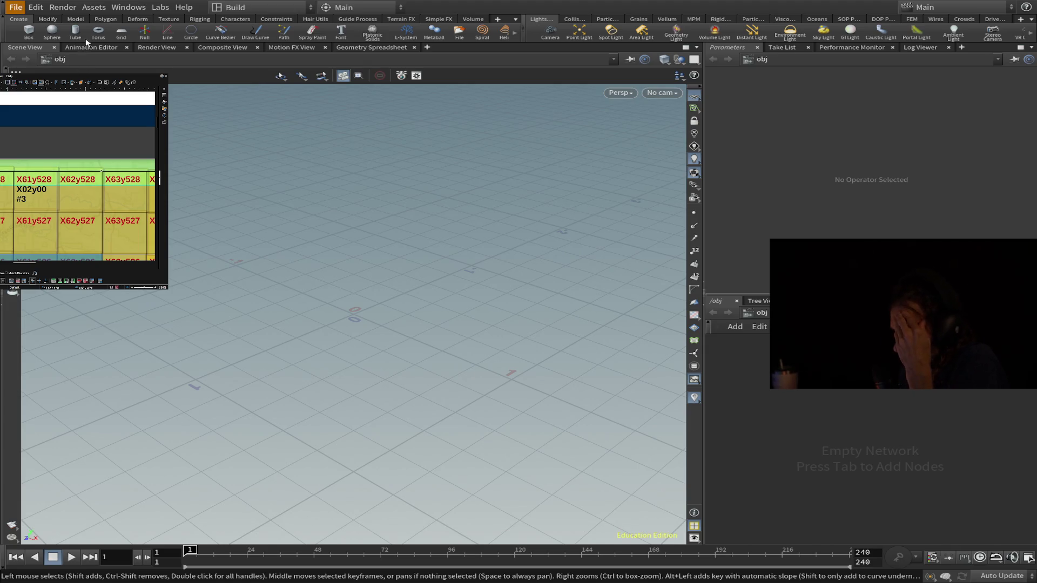
key(Escape)
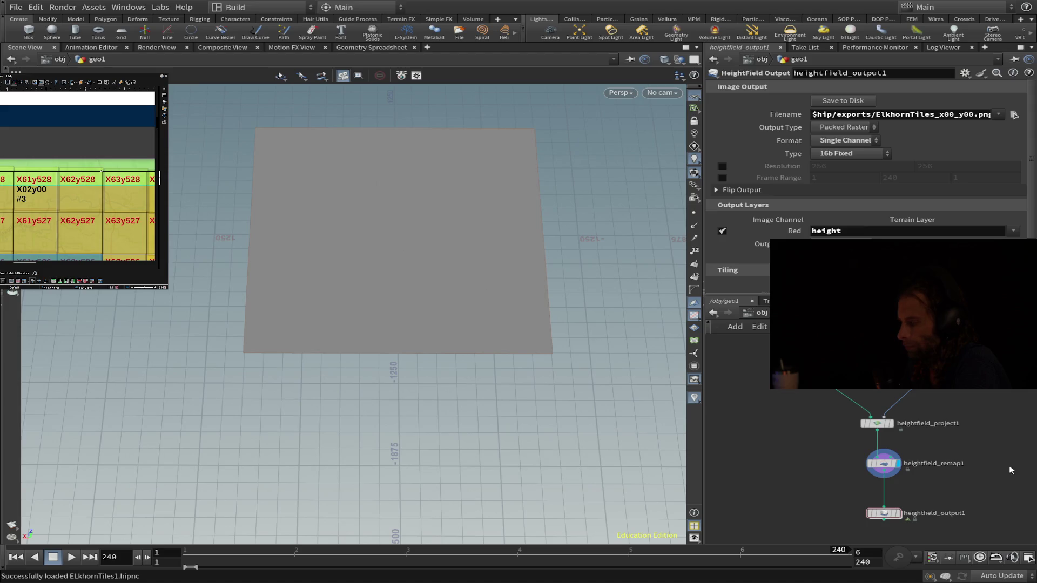
Step: Select heightfield_output1 and change the filename's capital 'E' of Elkhorn to lowercase
click(884, 513)
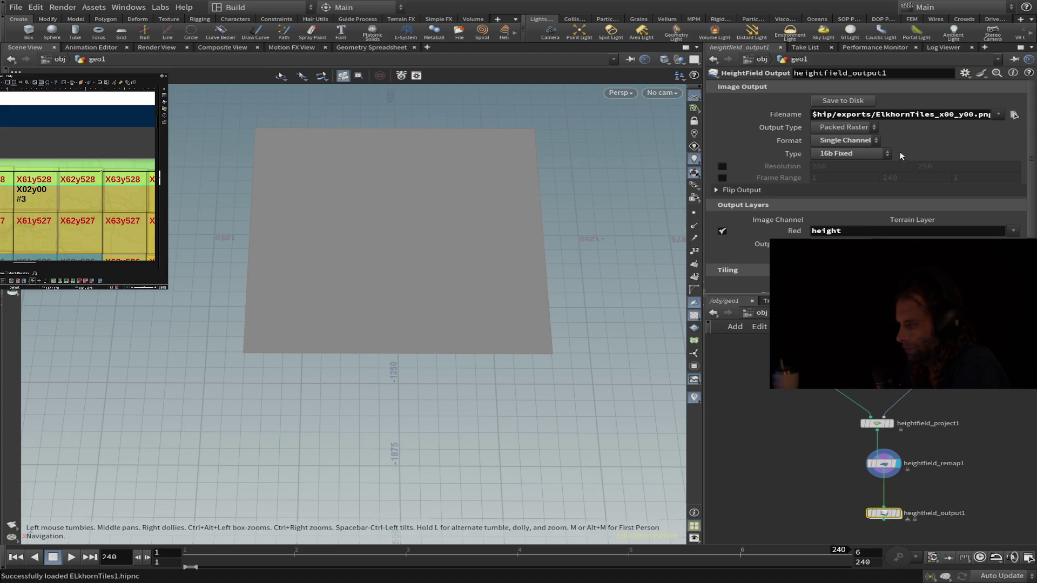
click(881, 115)
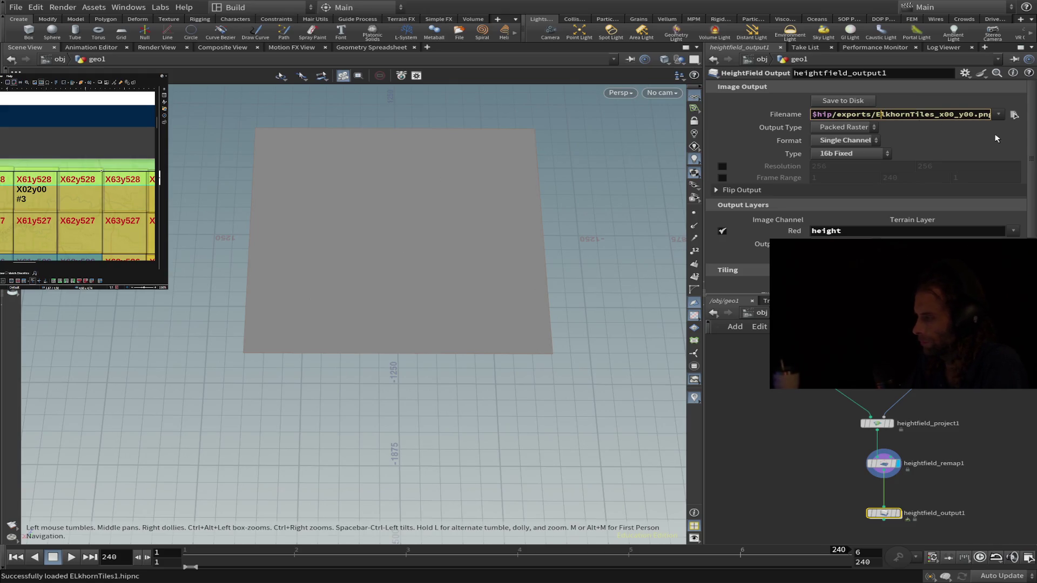
key(BackSpace)
text(E)
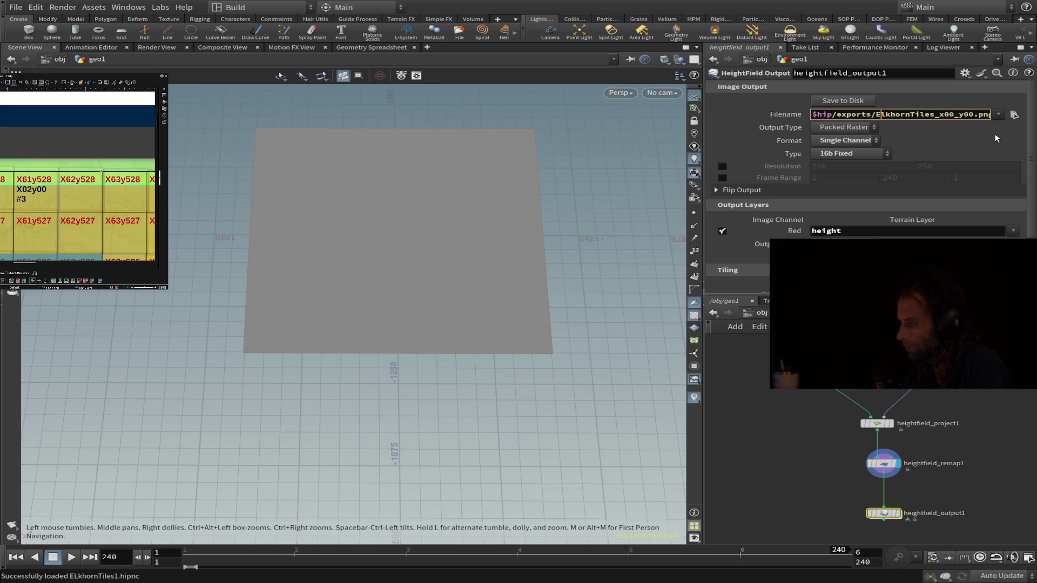
key(BackSpace)
text(e)
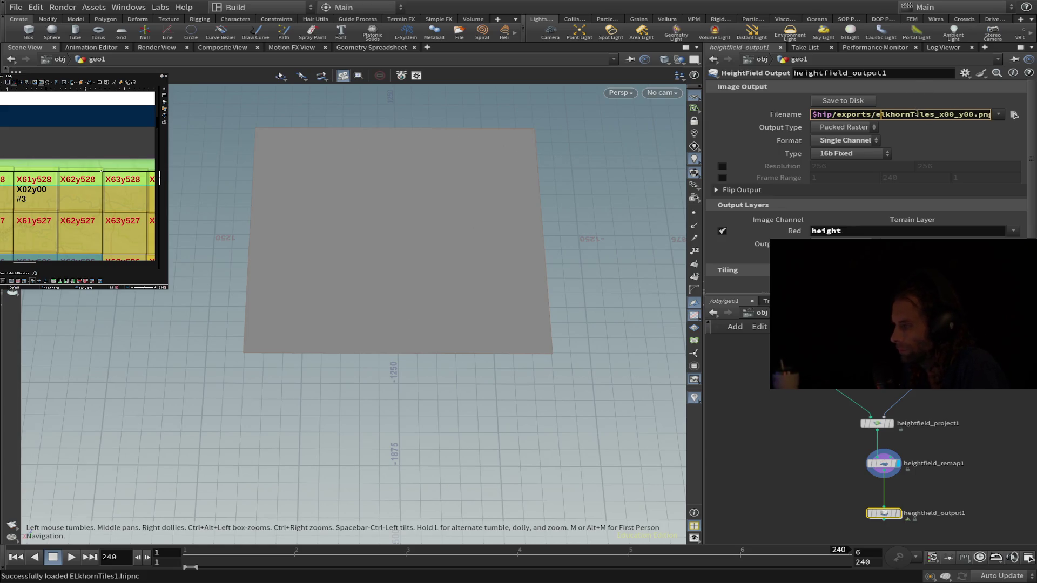
Step: Trim the filename to $hip/, paste $hip/Desktop/2k Map Tiles/elkhorn_x0… and pin the parameter pane
click(929, 115)
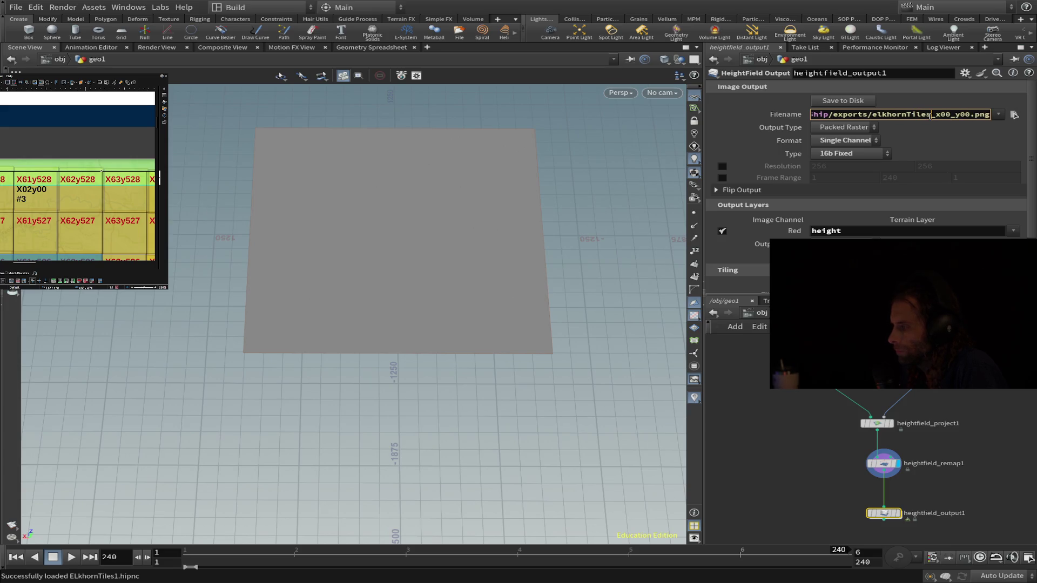
drag(871, 115, 990, 115)
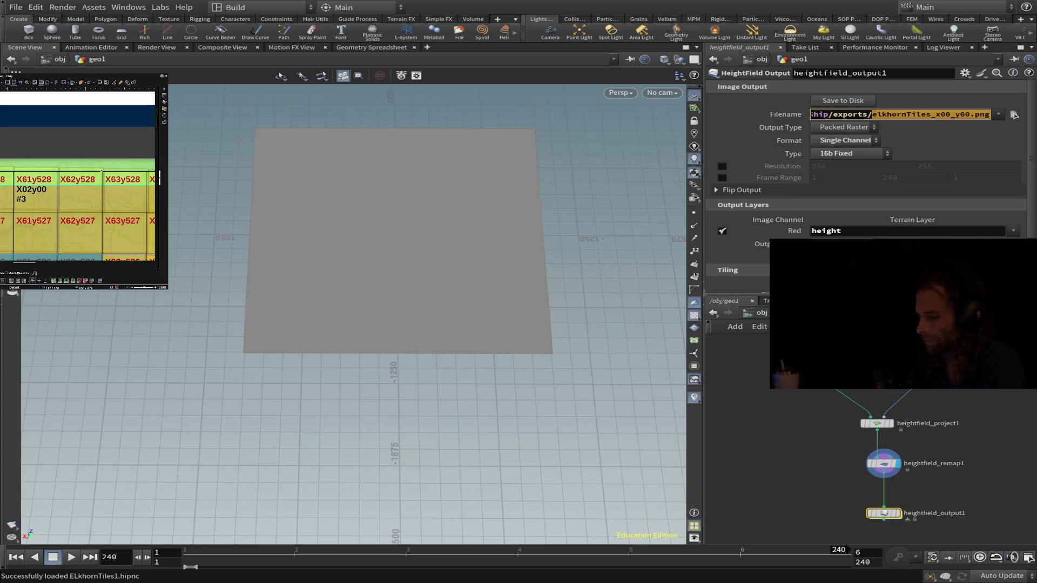
text(elhorn)
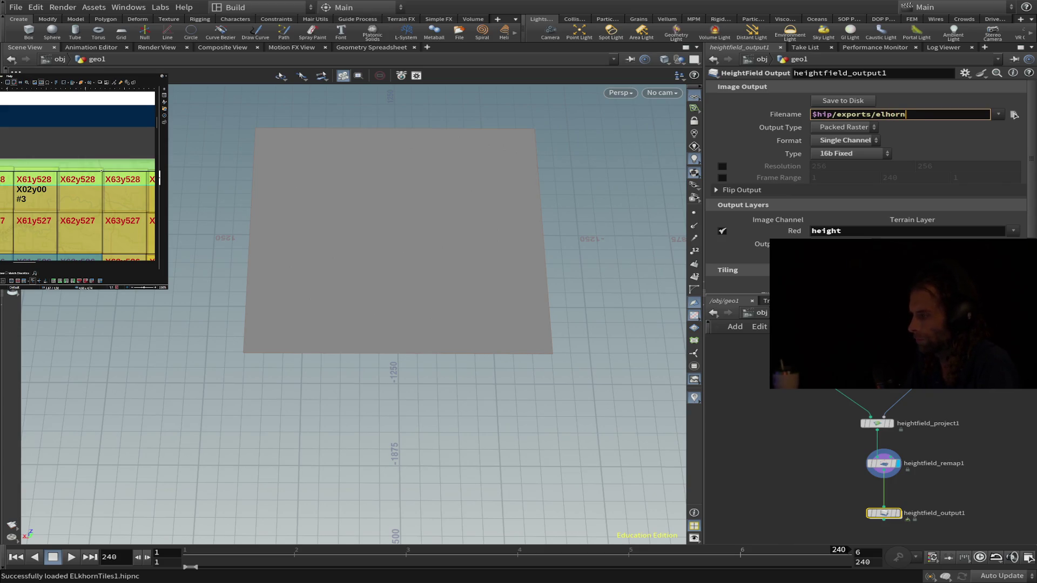
key(BackSpace)
key(BackSpace)
key(BackSpace)
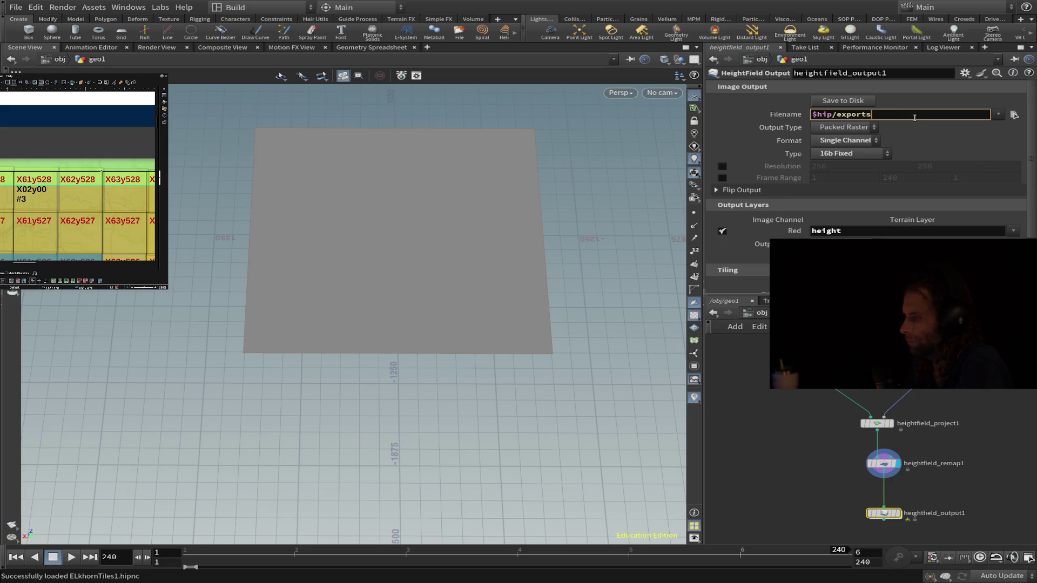
key(BackSpace)
key(BackSpace)
key(BackSpace)
key(Return)
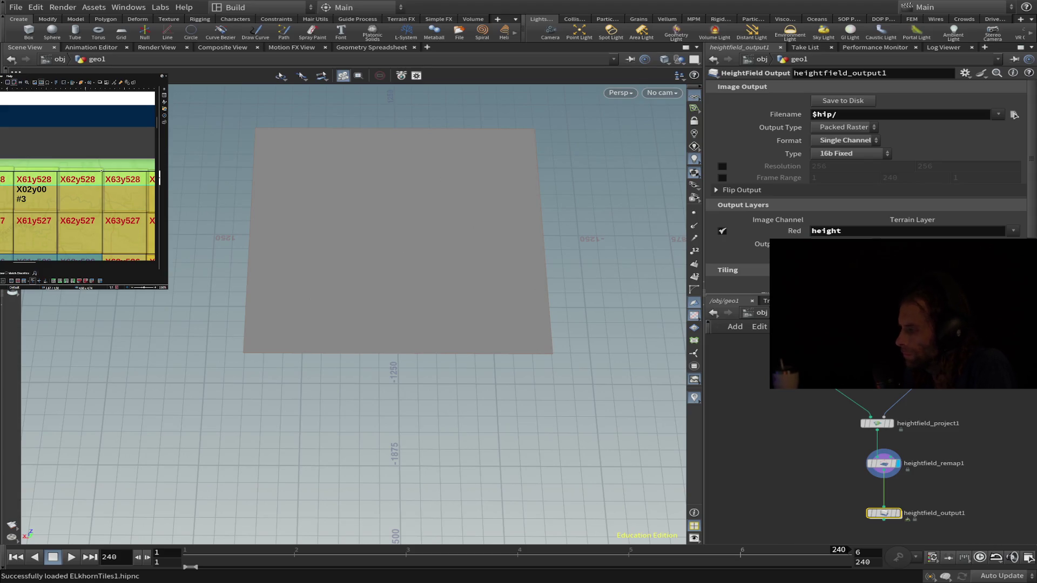
key(ctrl+v)
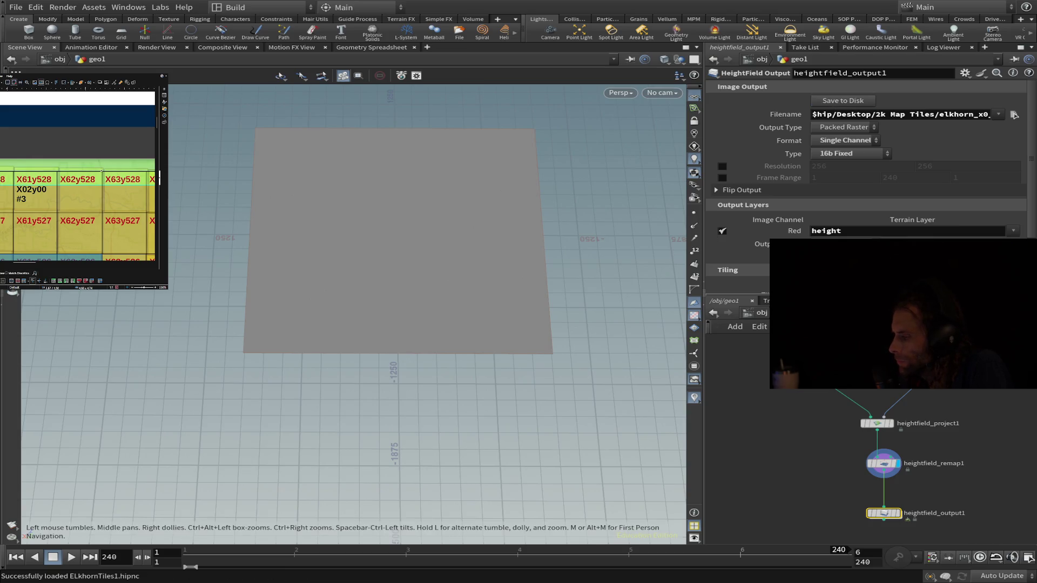
click(1028, 58)
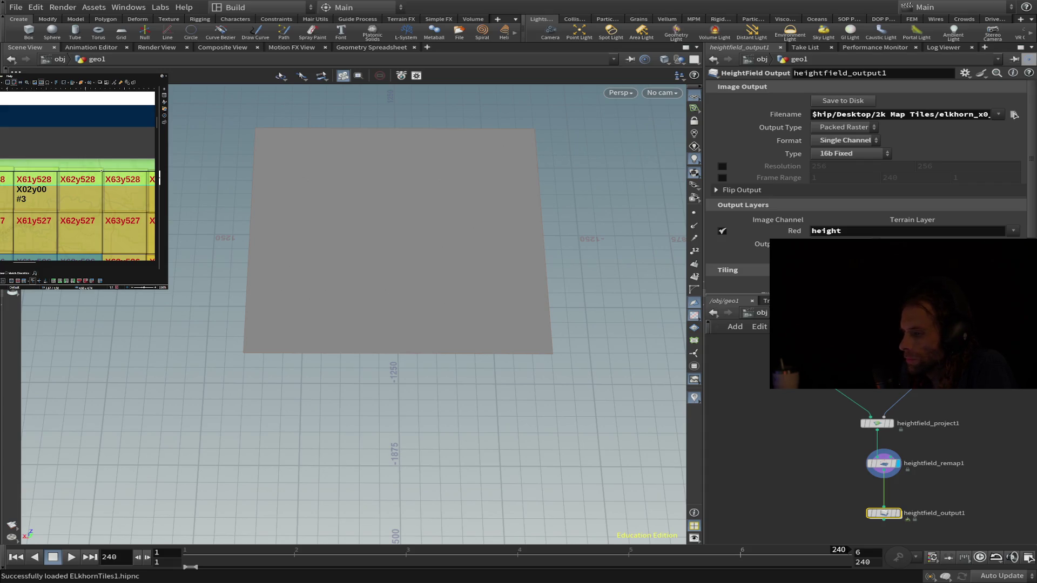
Step: Save the scene as ELkhornTiles2.hipnc, then write the tile to disk from heightfield_output1
key(alt+shift+s)
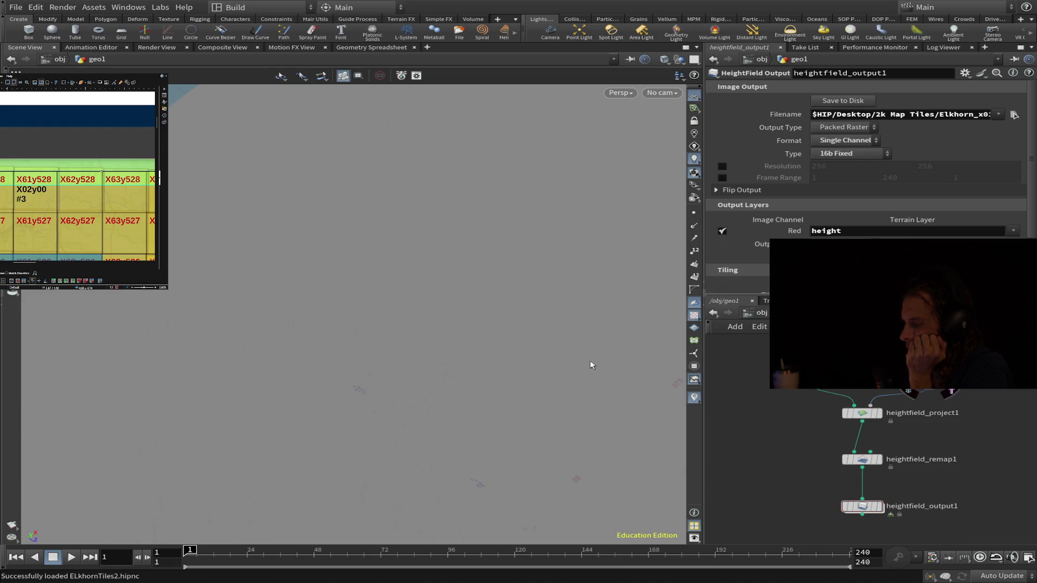
key(space+h)
mouse_move(419, 340)
mouse_down()
mouse_move(419, 238)
mouse_move(384, 241)
mouse_move(405, 252)
mouse_up()
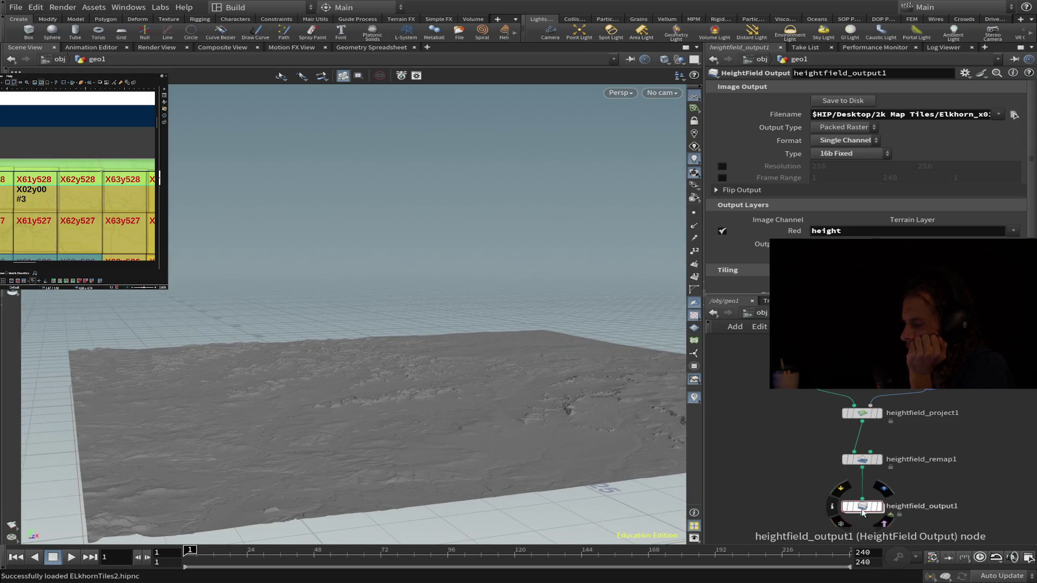
click(862, 510)
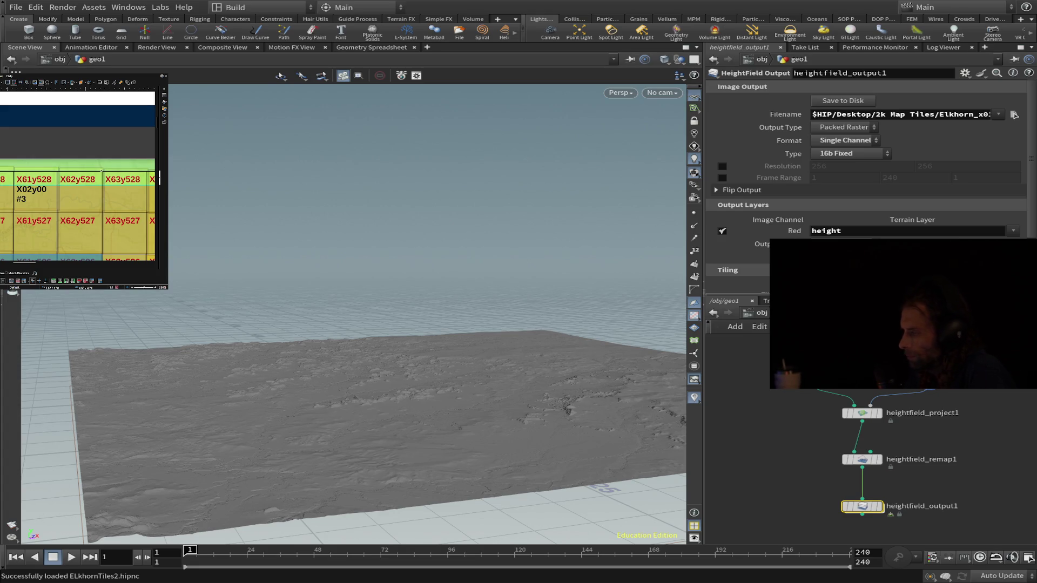
click(859, 103)
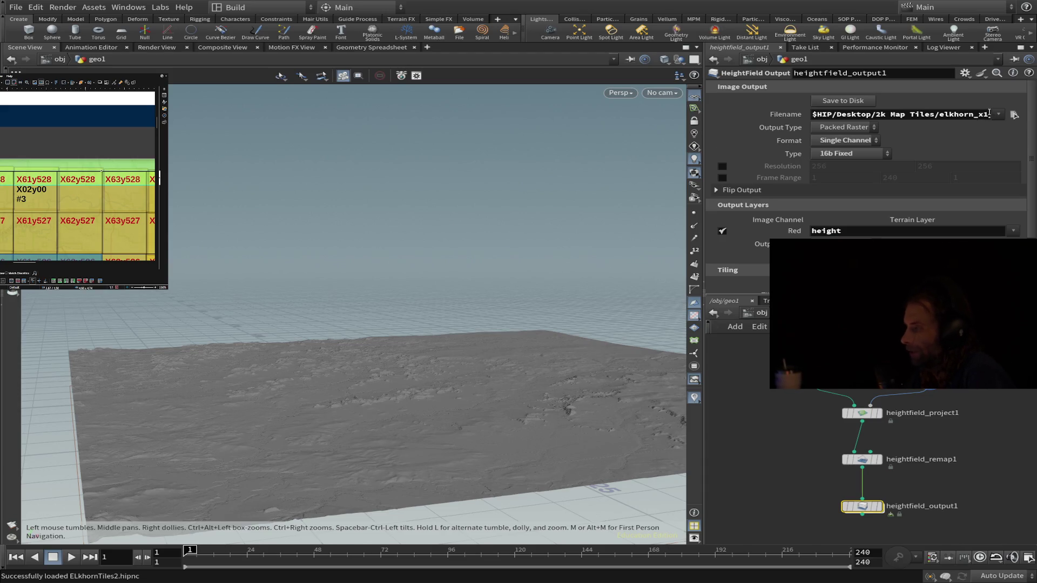
scroll(977, 132, down, 2)
scroll(978, 131, up, 2)
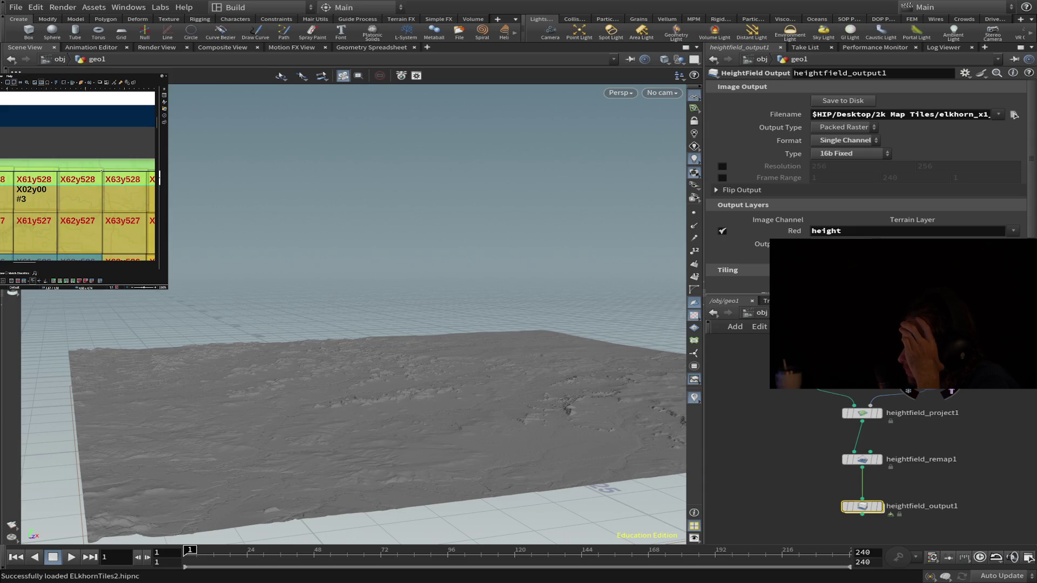
Step: Drop the elkhorn_ prefix so the tile saves as 2k Map Tiles/x1_y0.png
key(BackSpace)
key(BackSpace)
key(BackSpace)
click(842, 107)
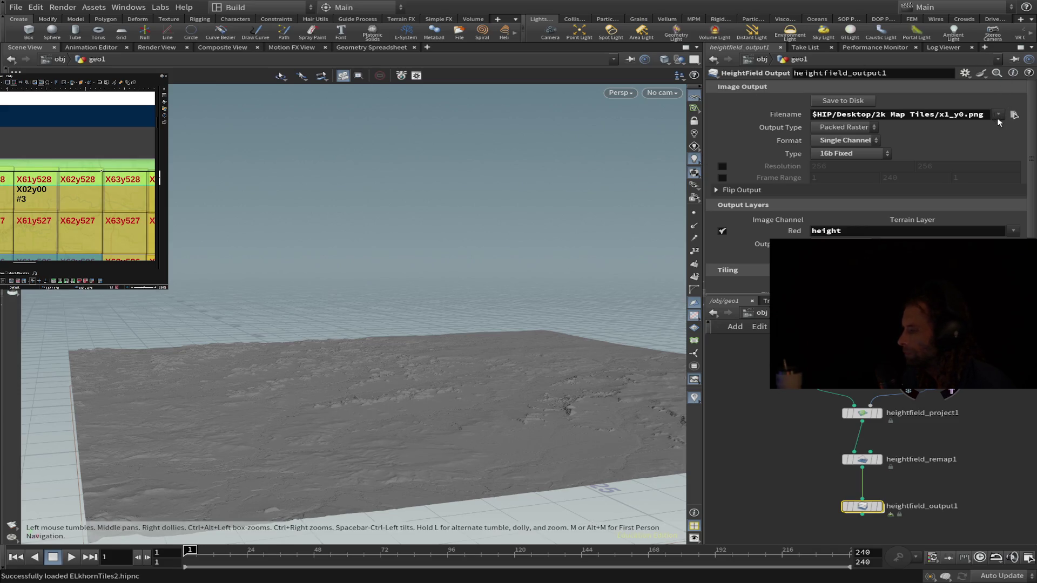
click(879, 114)
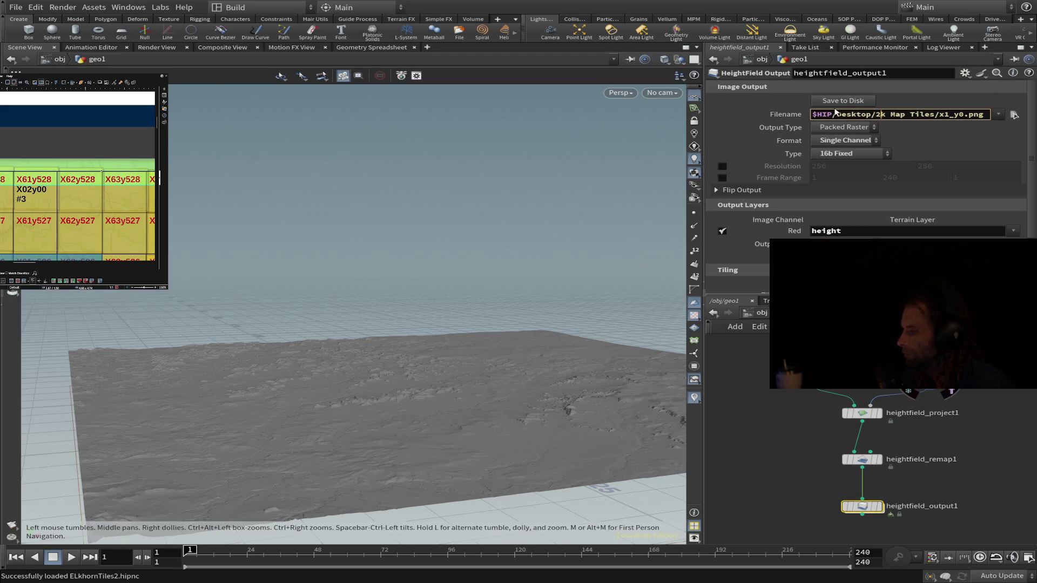
Step: Replace the 2k Map Tiles folder path with /export/ and type the tile name _x1_0y.png
drag(833, 114, 986, 114)
key(BackSpace)
key(BackSpace)
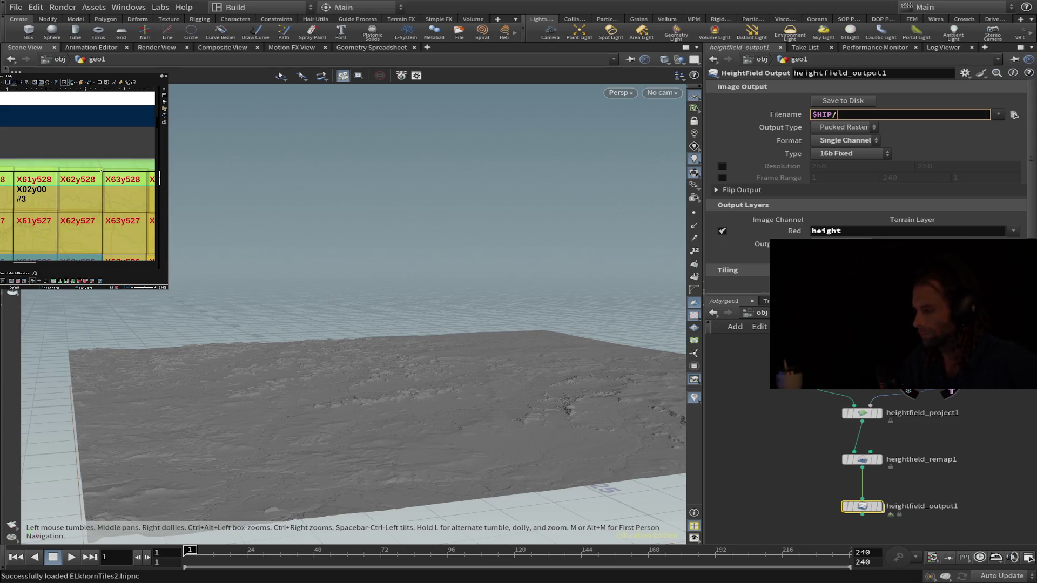
text(/export)
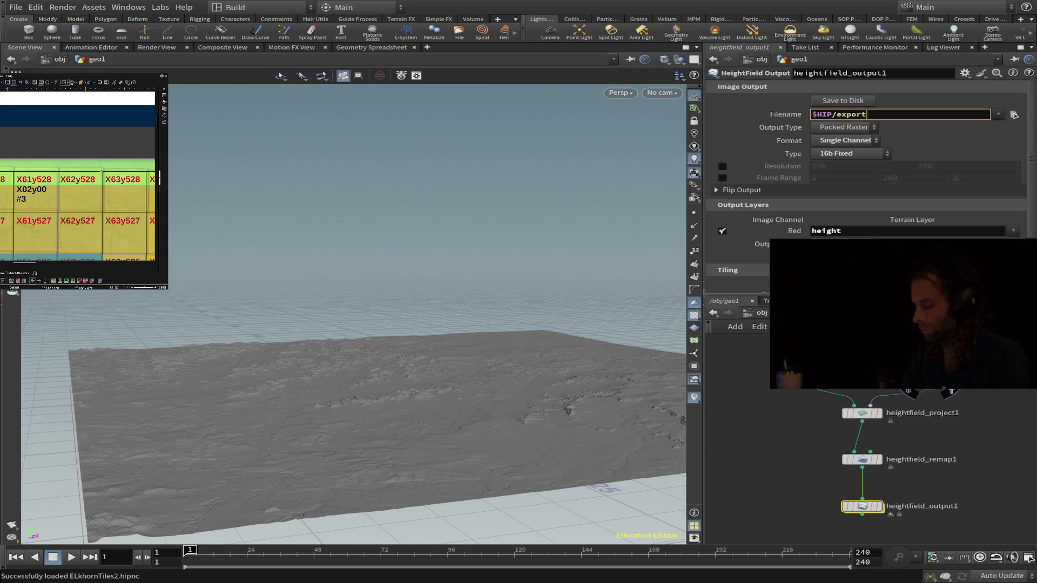
text(/)
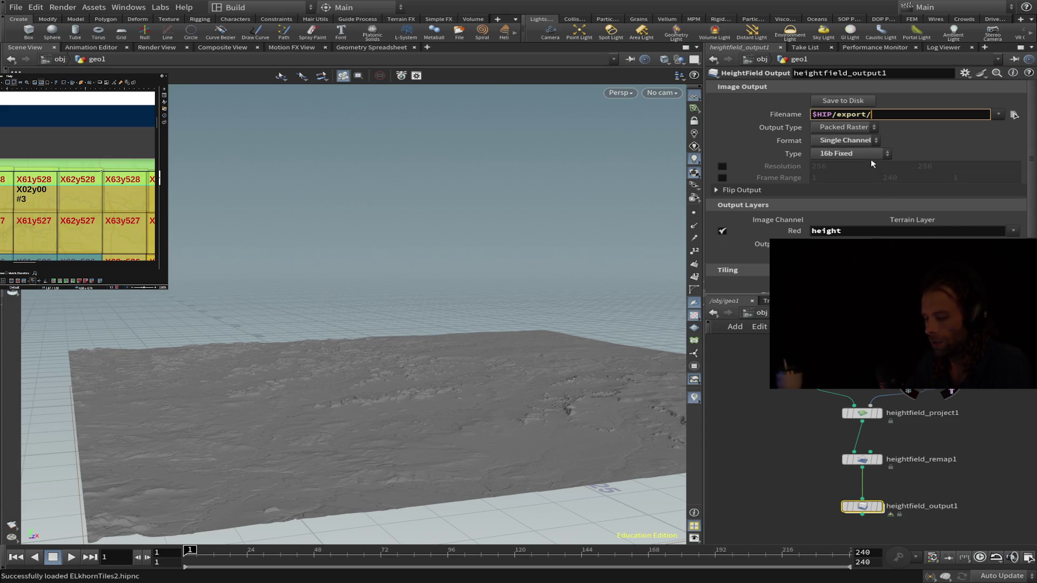
text(x1)
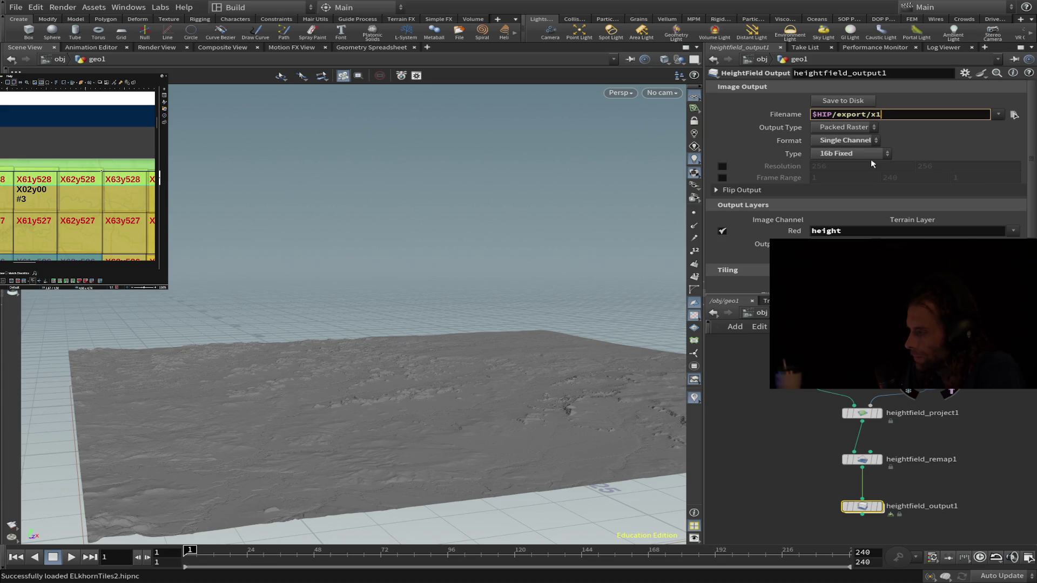
text(_)
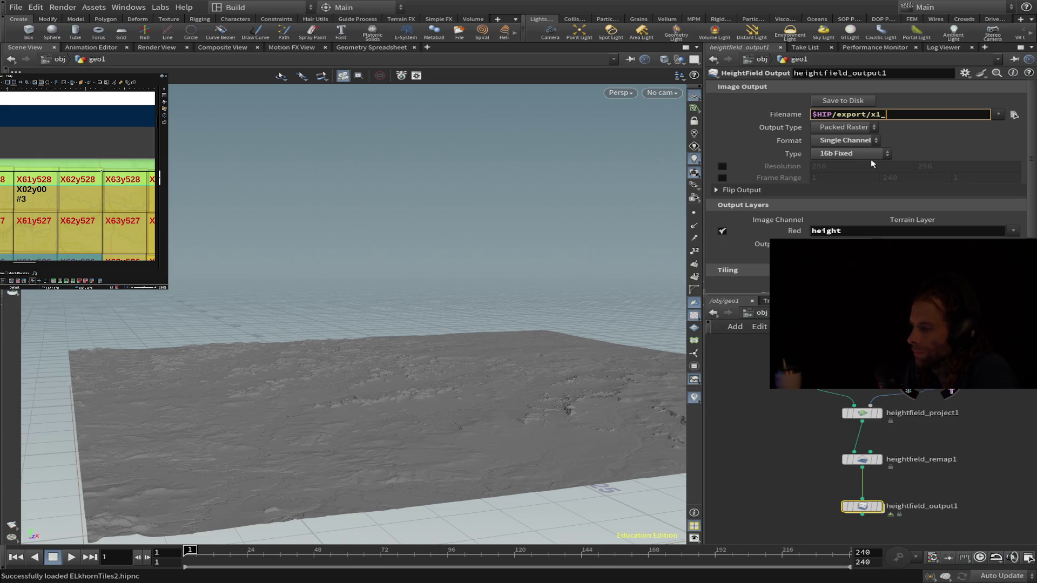
key(BackSpace)
key(BackSpace)
key(BackSpace)
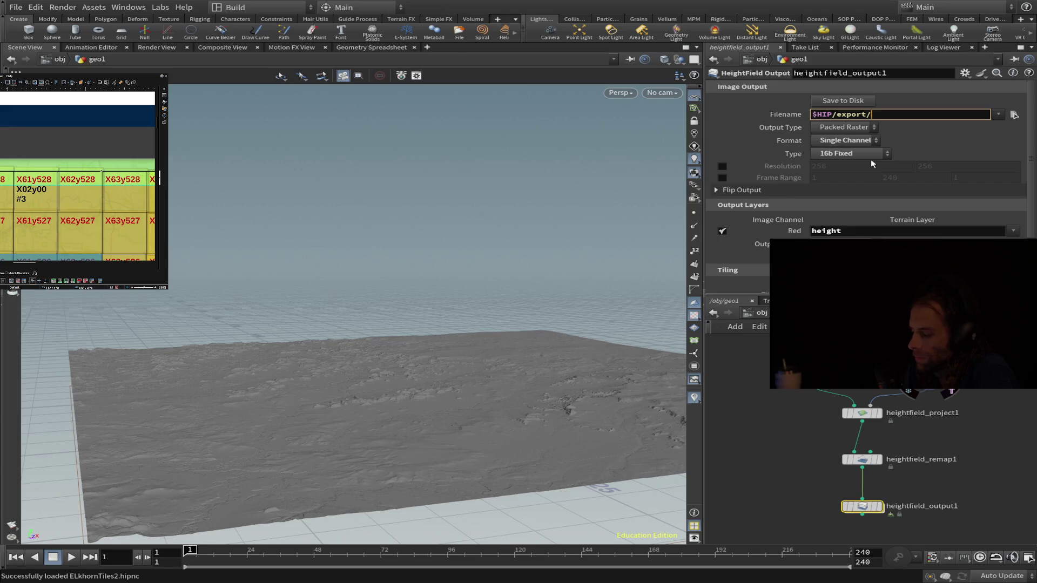
text(_x)
text(1)
text(_)
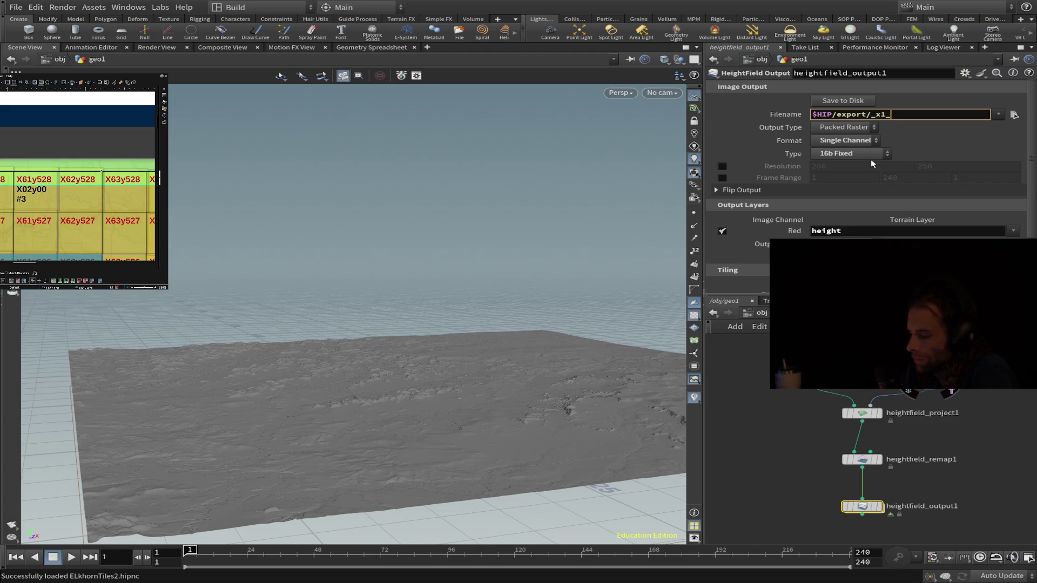
text(0y)
text(.p)
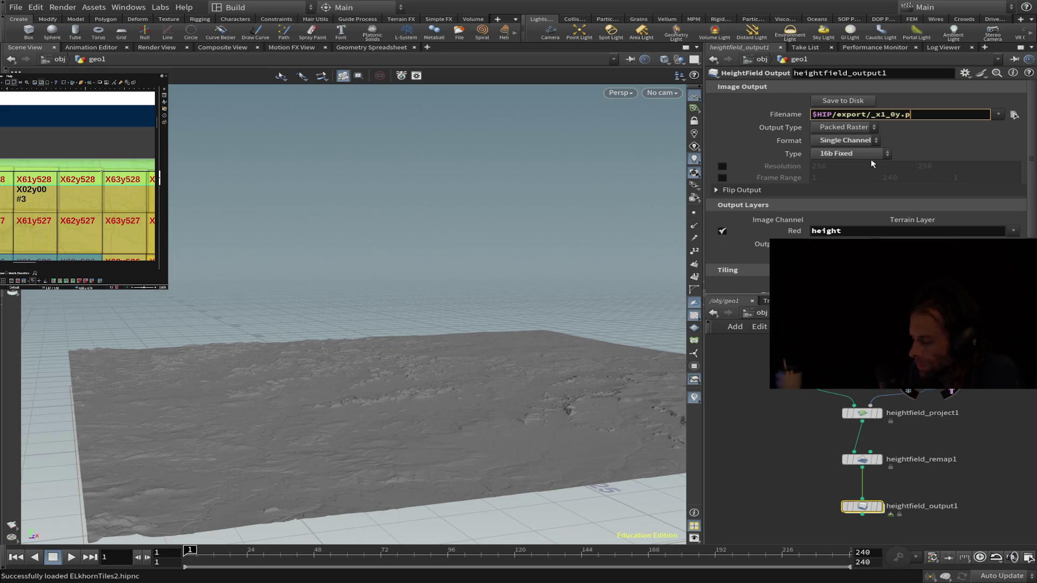
text(ng)
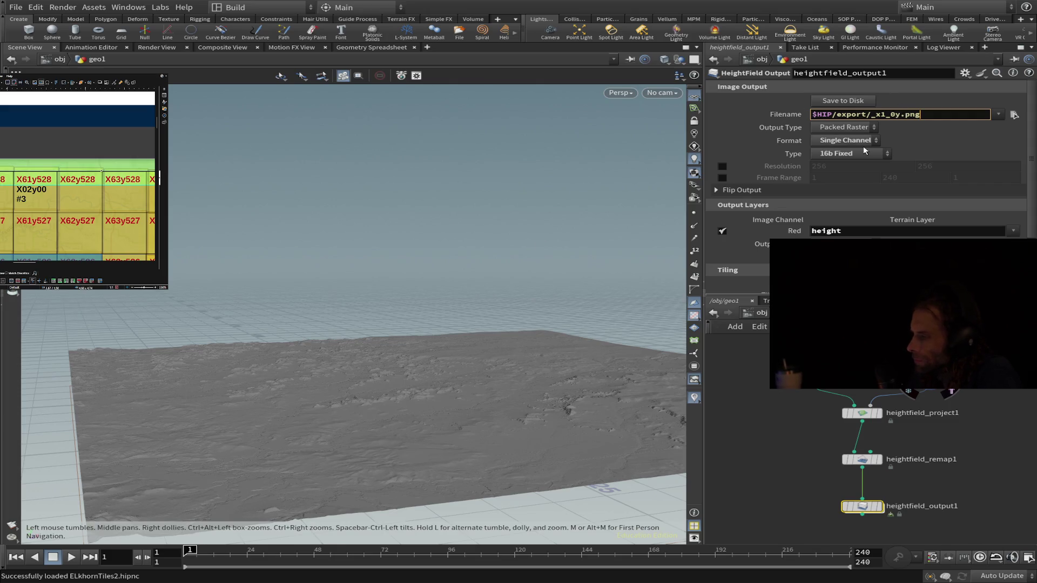
Step: Fix the typos so the filename reads $HIP/exports/_x1_y0.png
click(866, 114)
text(s)
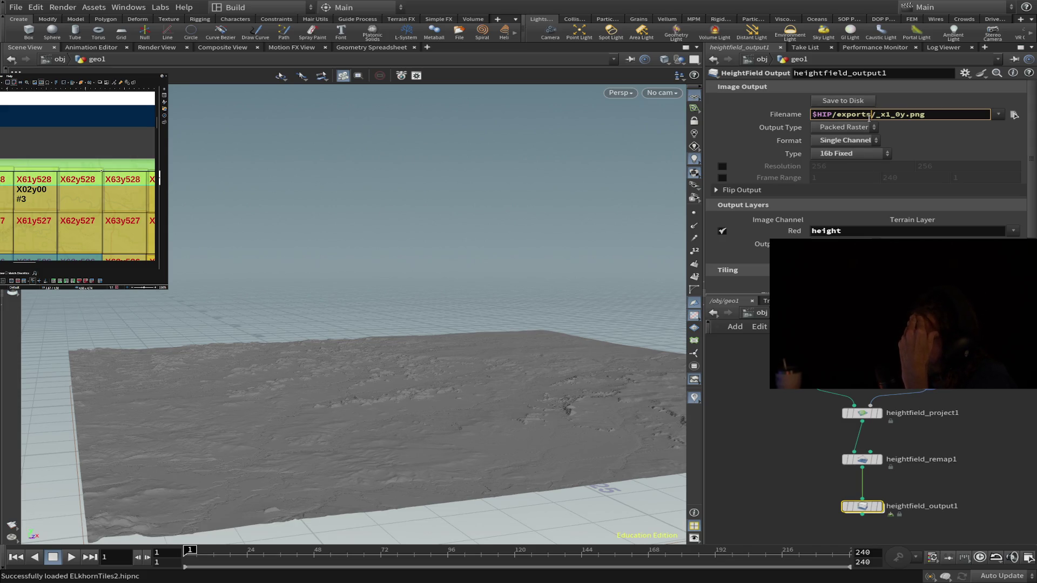
click(925, 129)
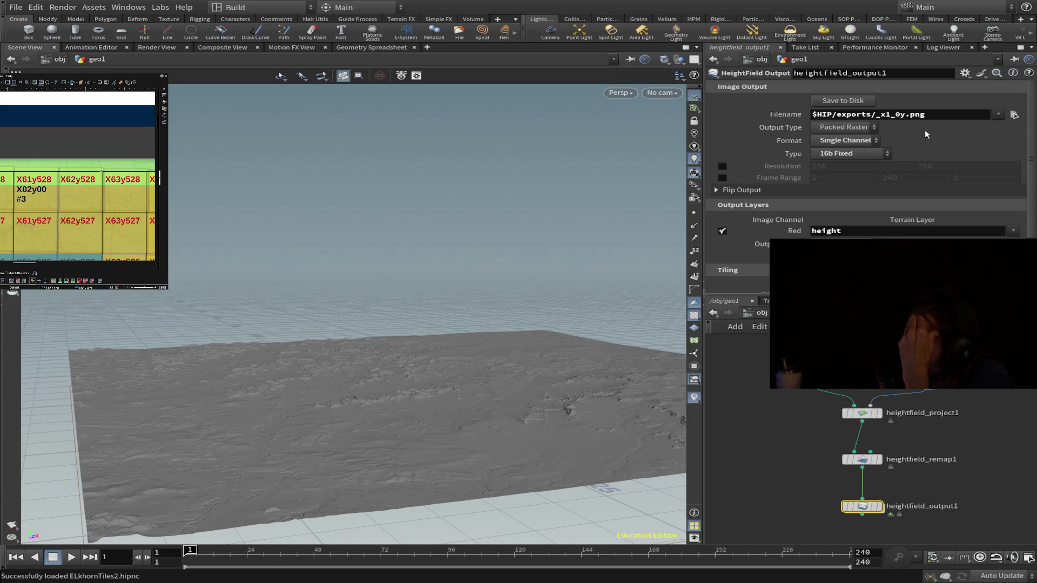
click(891, 114)
key(BackSpace)
key(BackSpace)
text(y)
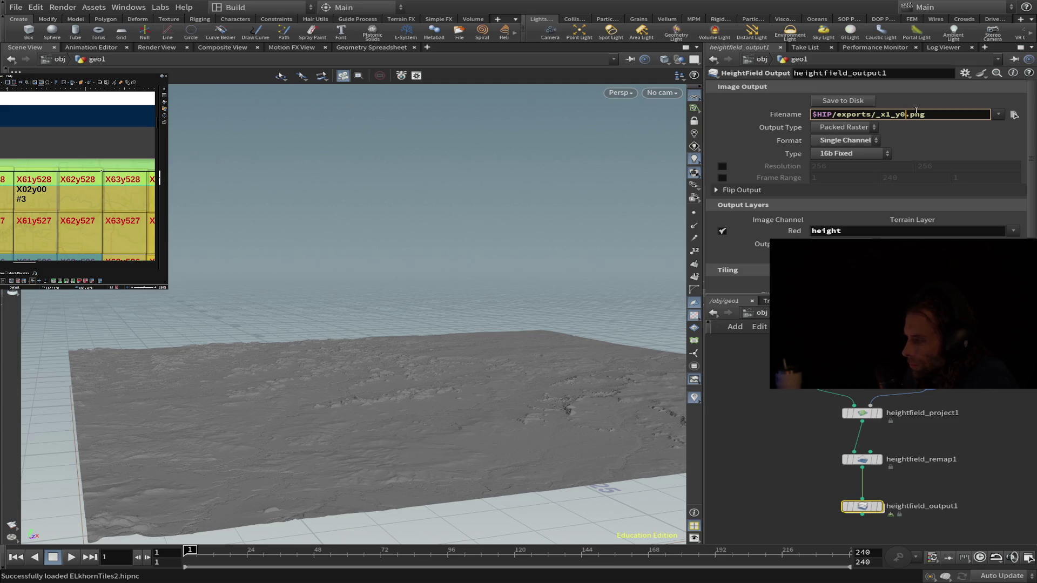
text(0)
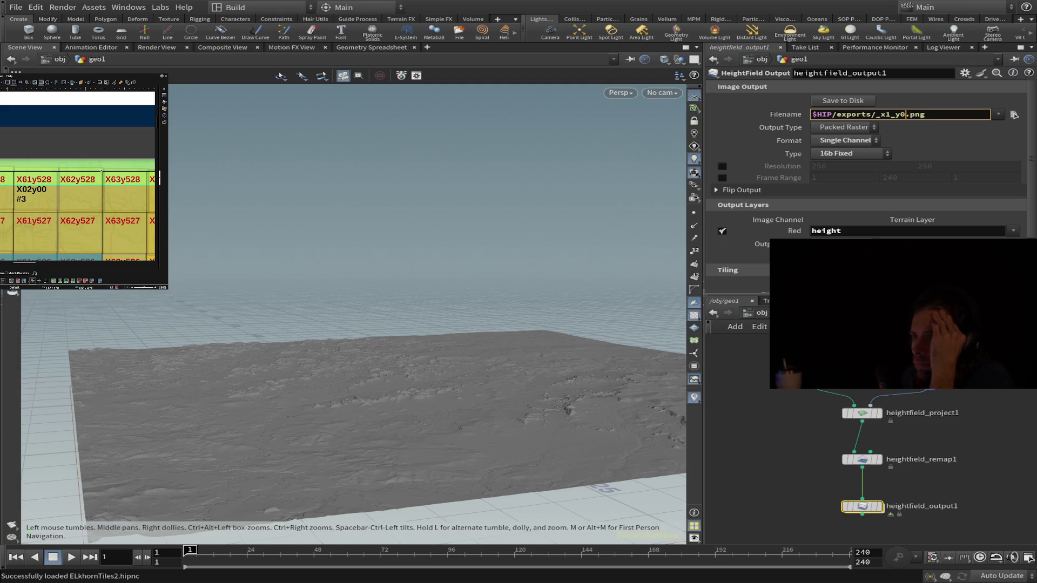
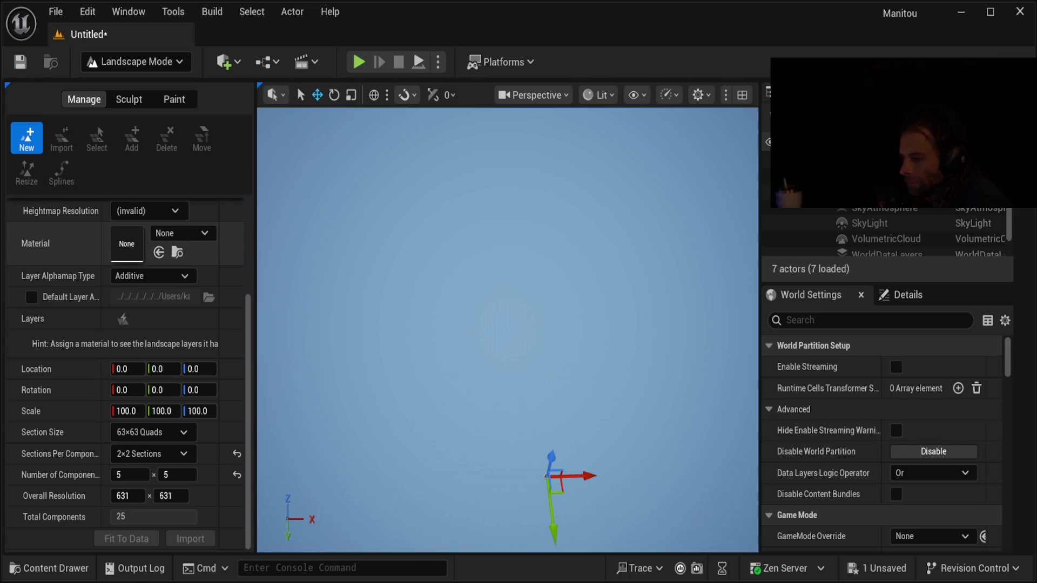
Step: Check the heightmap file path to find why it is invalid, then turn the empty level view
scroll(125, 324, up, 5)
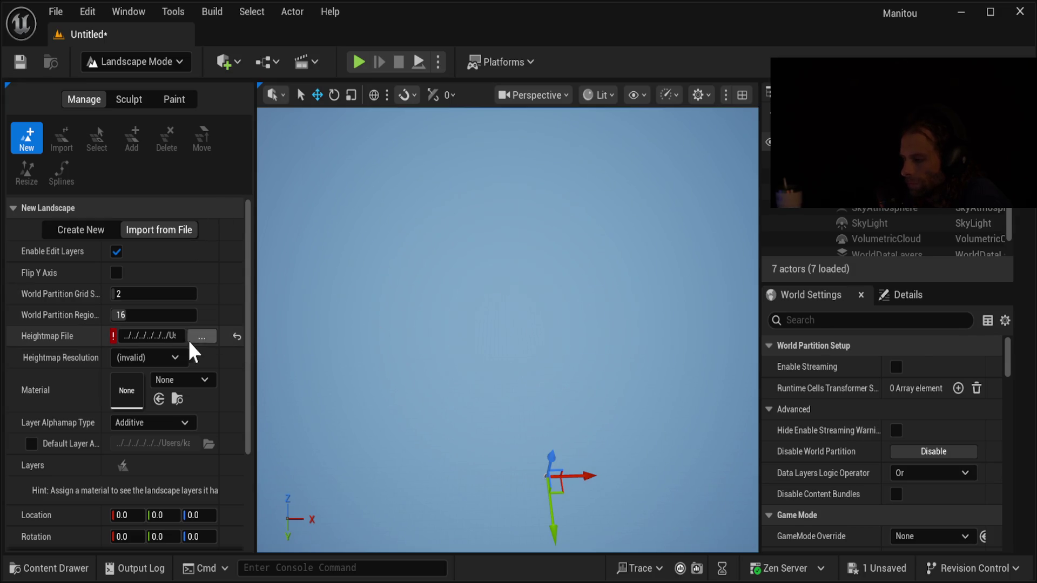
click(154, 336)
click(112, 341)
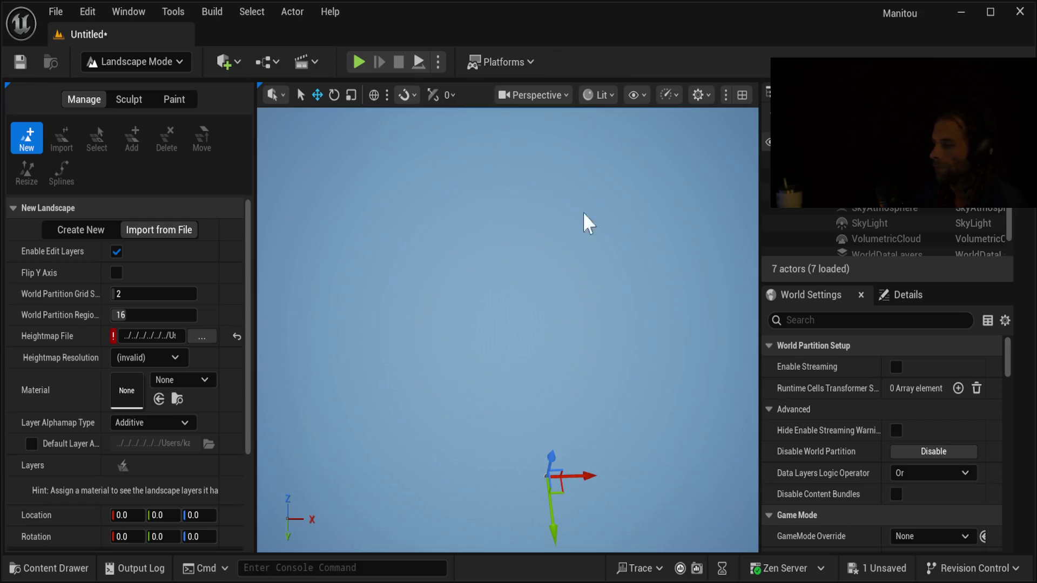
right_drag(561, 429, 548, 416)
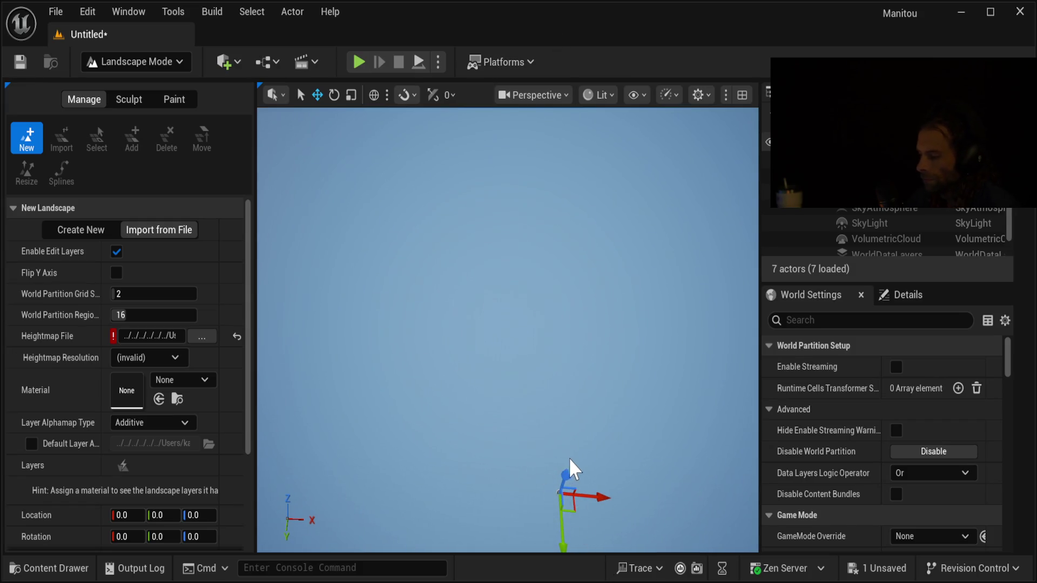
right_drag(572, 475, 594, 488)
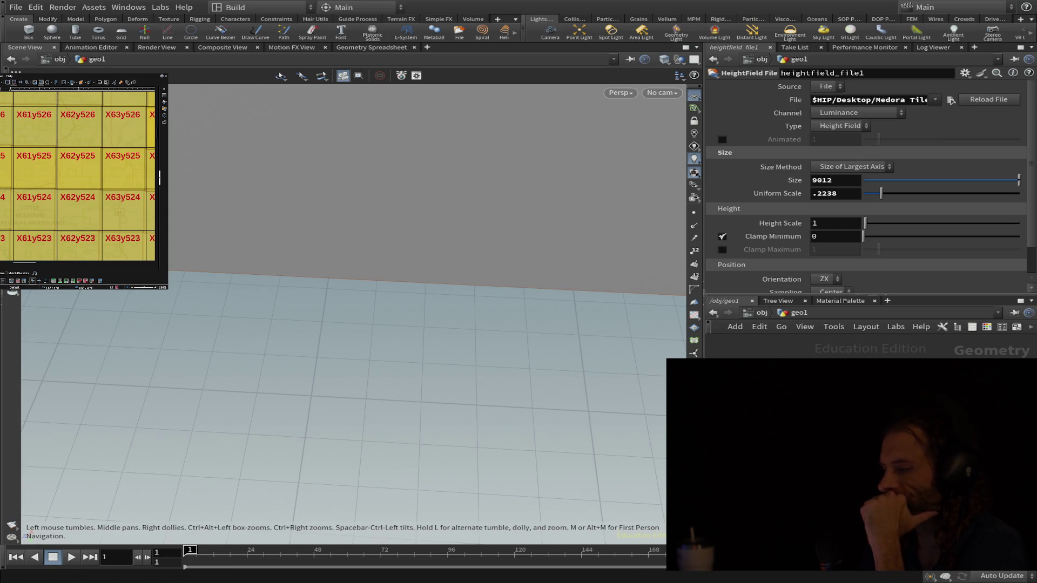
Step: Undo the Uniform Scale change back to 1 and inspect the full 9012-size Medora heightfield terrain
mouse_move(403, 378)
mouse_down()
mouse_move(405, 337)
mouse_move(250, 286)
mouse_move(428, 305)
mouse_move(347, 377)
mouse_up()
scroll(371, 338, up, 5)
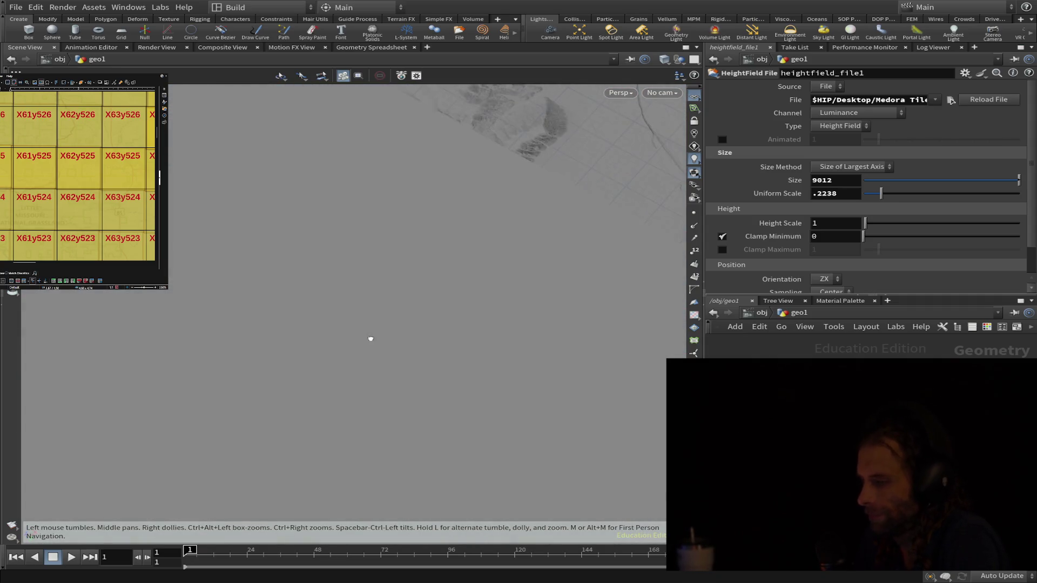
scroll(371, 339, down, 10)
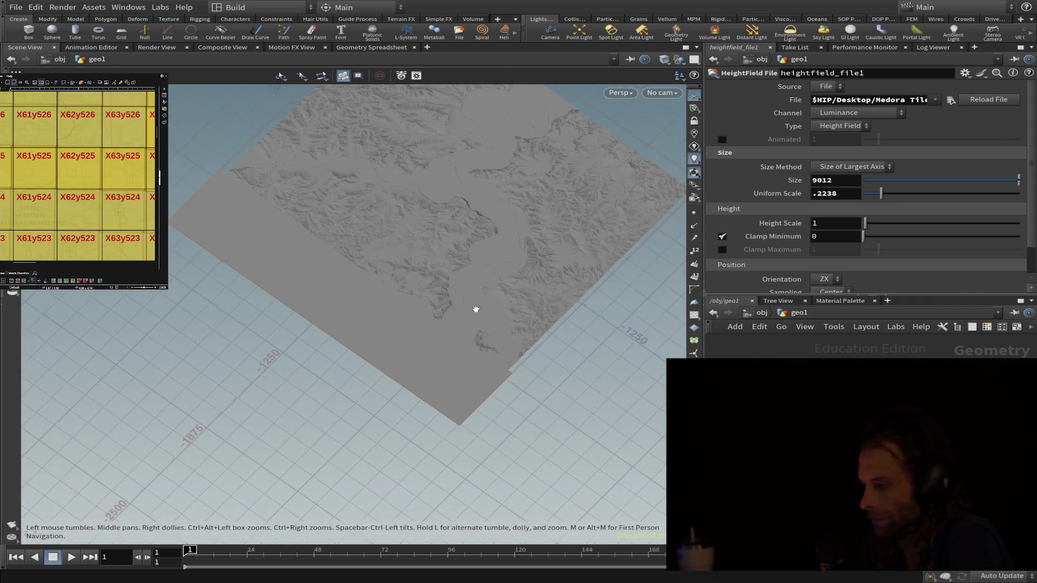
mouse_move(476, 309)
mouse_down()
mouse_move(520, 248)
mouse_move(412, 213)
mouse_move(300, 219)
mouse_move(275, 234)
mouse_up()
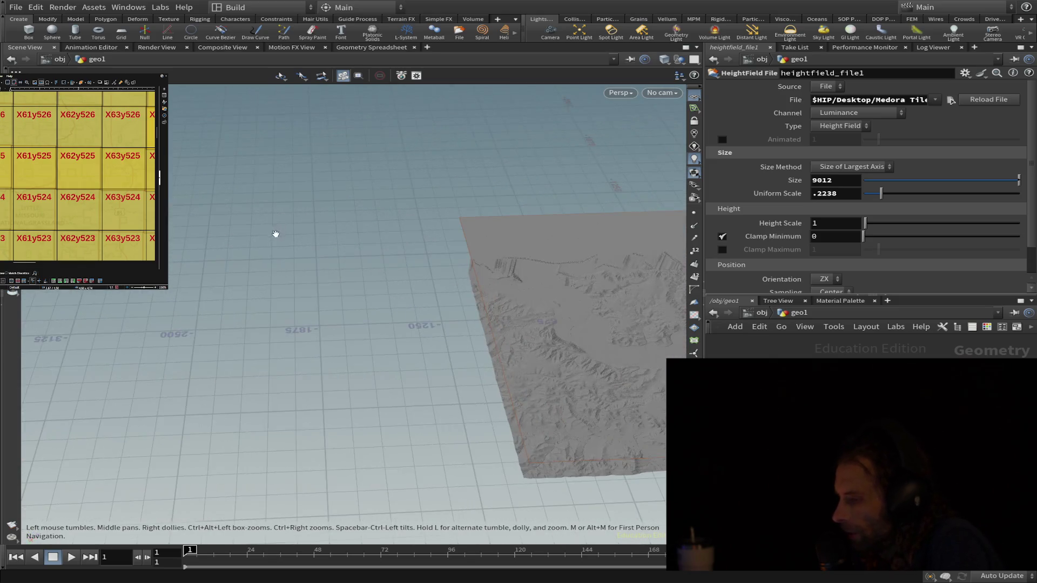
key(ctrl+z)
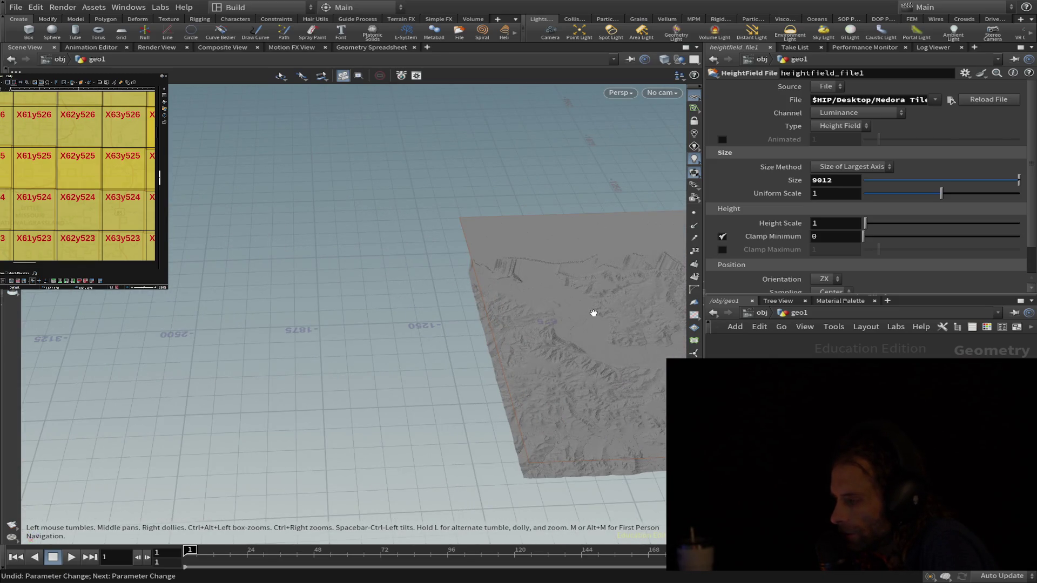
scroll(561, 340, up, 10)
mouse_move(583, 345)
mouse_down()
mouse_move(616, 280)
mouse_move(600, 316)
mouse_up()
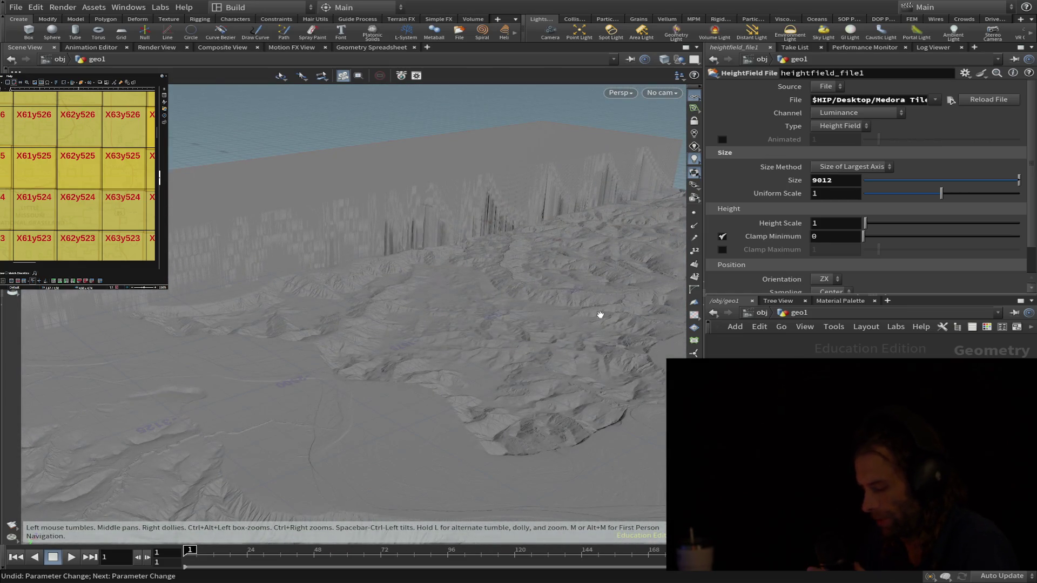
mouse_move(621, 283)
mouse_down()
mouse_move(594, 296)
mouse_move(714, 317)
mouse_move(618, 315)
mouse_move(599, 340)
mouse_move(767, 306)
mouse_move(527, 363)
mouse_move(491, 346)
mouse_up()
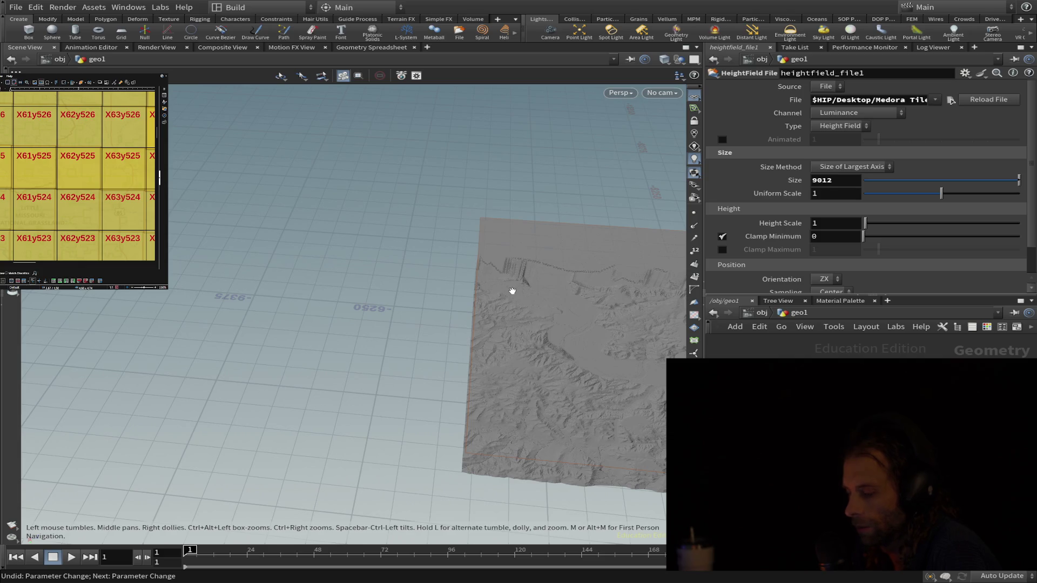
Step: Set the heightfield Size to 1000, select the file path, and reload the heightmap file
key(ctrl+z)
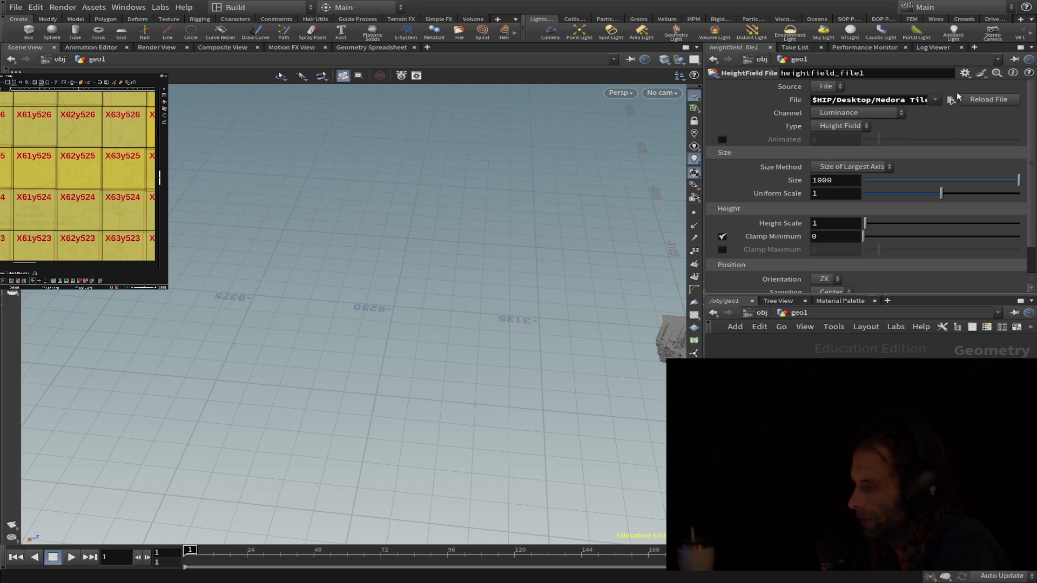
click(920, 99)
double_click(920, 100)
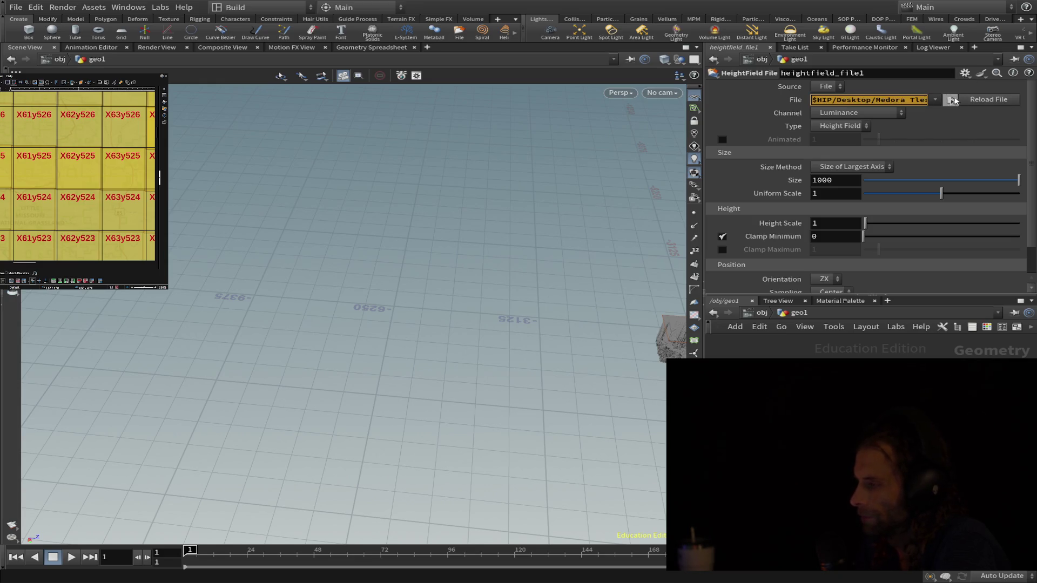
click(981, 99)
mouse_move(588, 301)
mouse_down()
mouse_move(562, 343)
mouse_move(687, 310)
mouse_up()
mouse_move(590, 313)
mouse_down()
mouse_move(371, 364)
mouse_move(354, 428)
mouse_move(303, 486)
mouse_up()
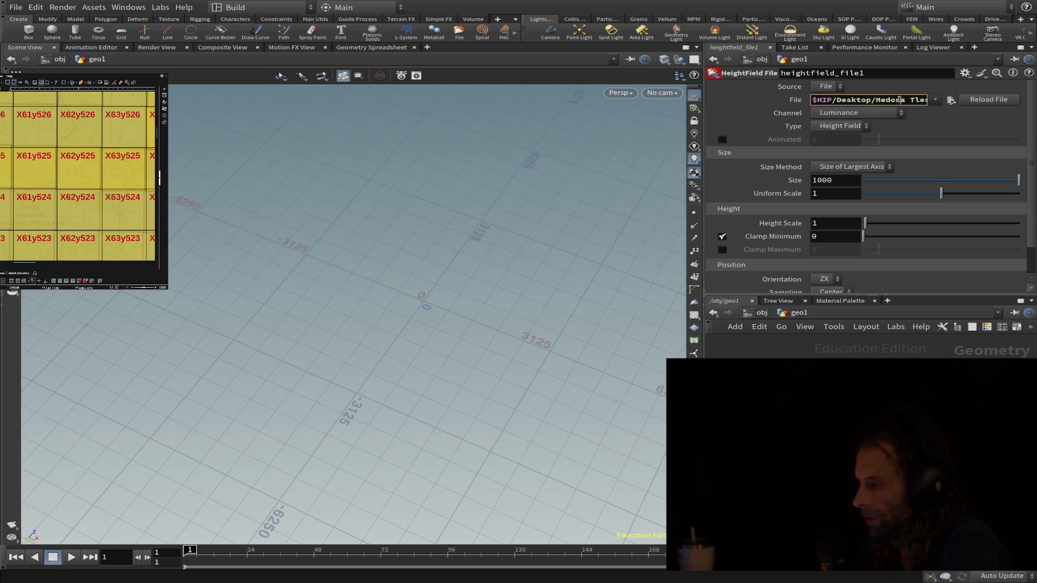